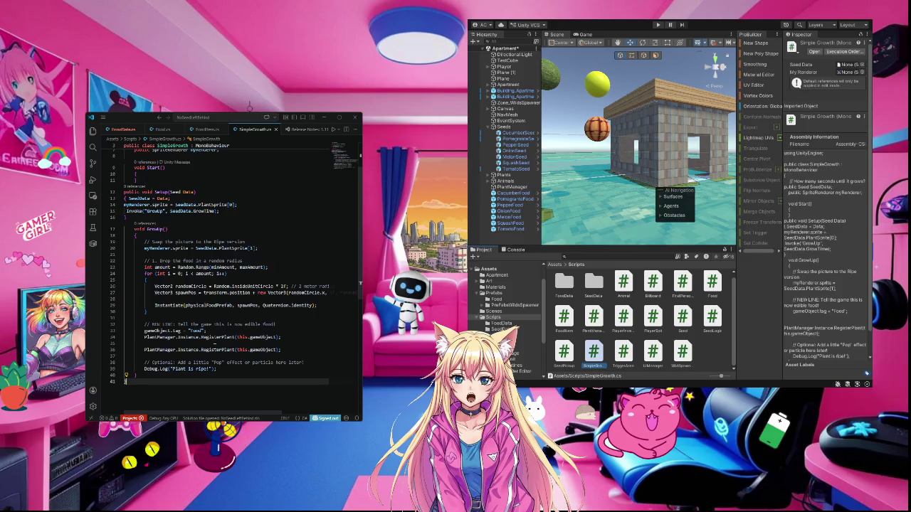
- Add the missing semicolon after gameObject.tag = "Food" on line 33 of GrowUp
left_click(311, 332)
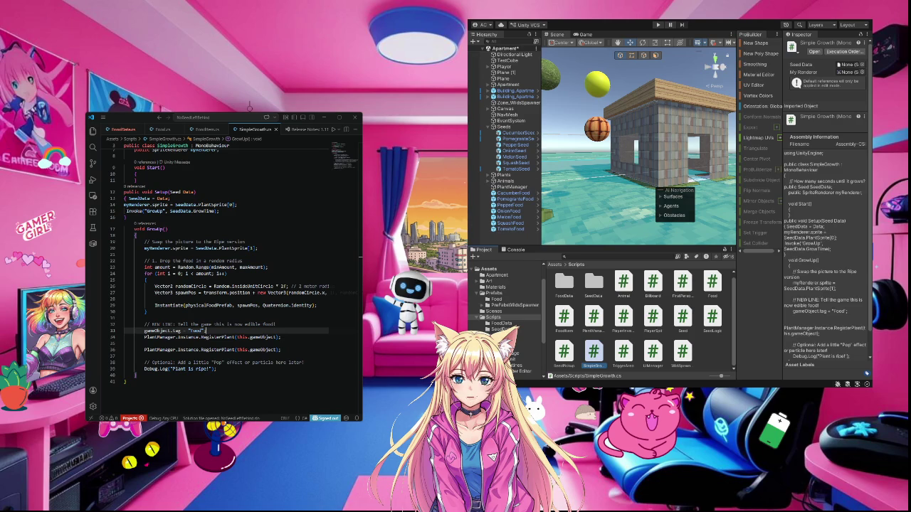
type(";")
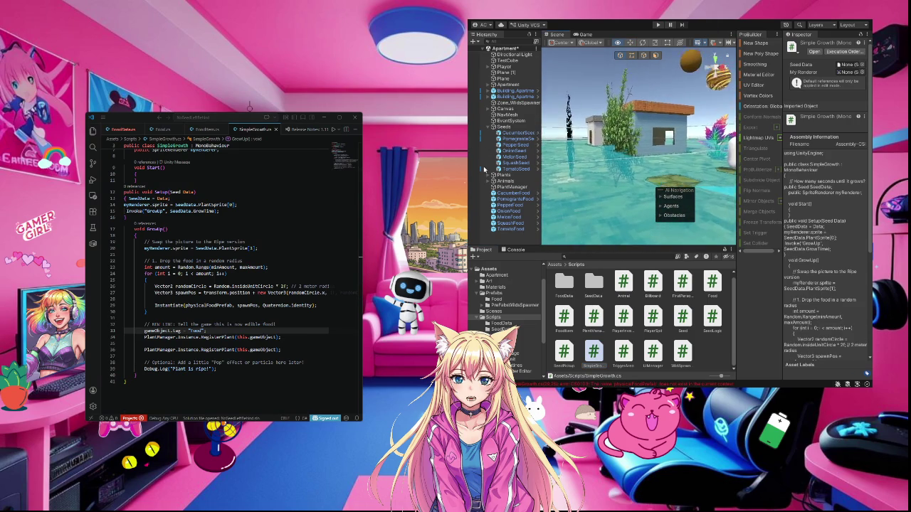
- Try play mode, list the CS0103 errors, and open the physicalFoodPrefab error in code
left_click(658, 26)
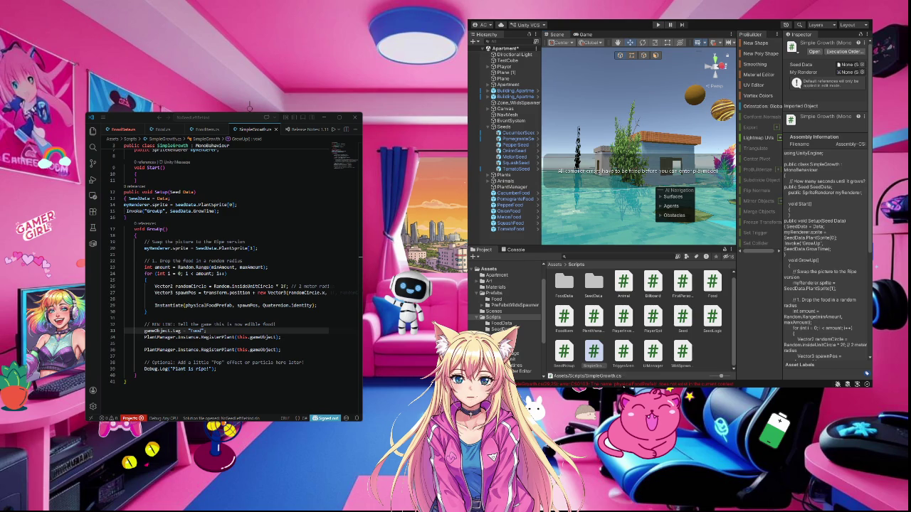
left_click(516, 250)
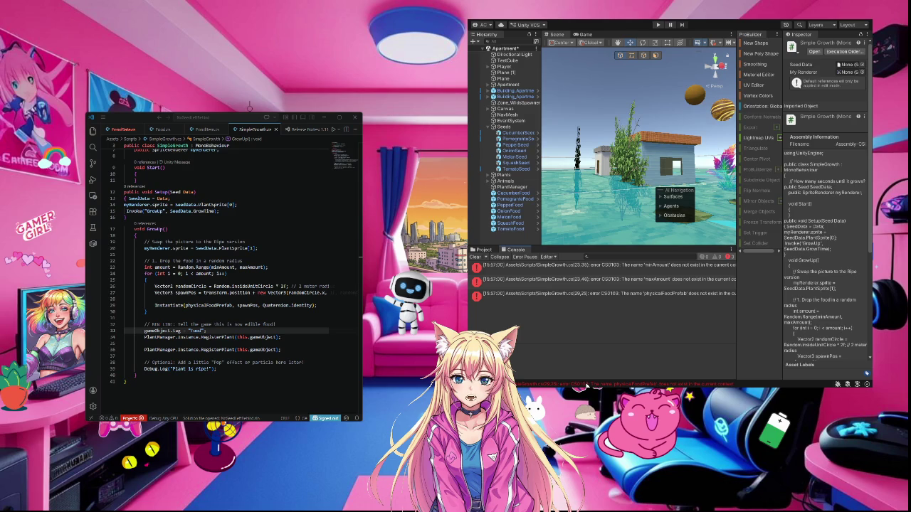
double_click(584, 384)
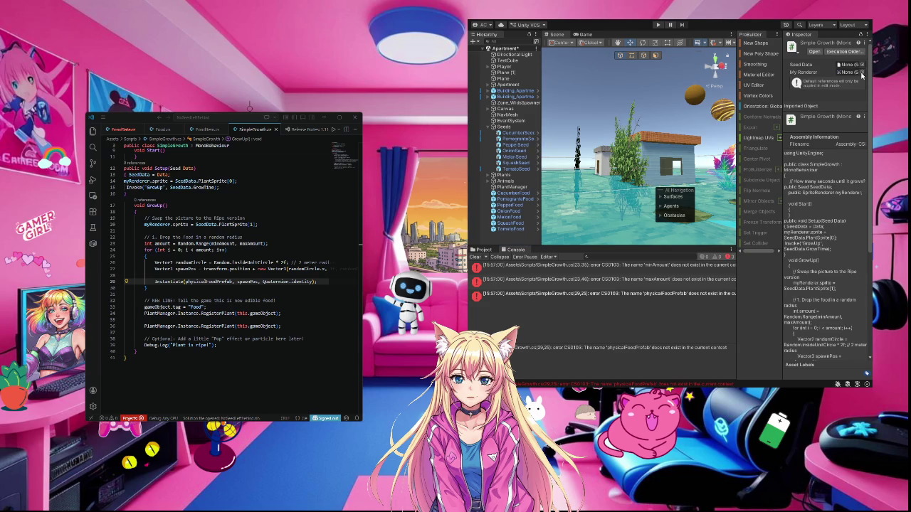
- Check the unassigned My Renderer reference on the SimpleGrowth component
left_click(864, 71)
left_click(184, 281)
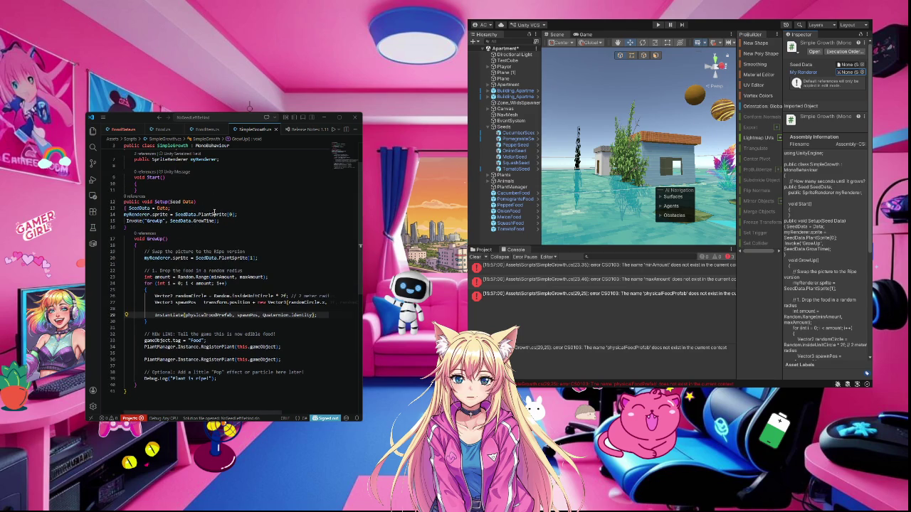
scroll(214, 212, "up", 2)
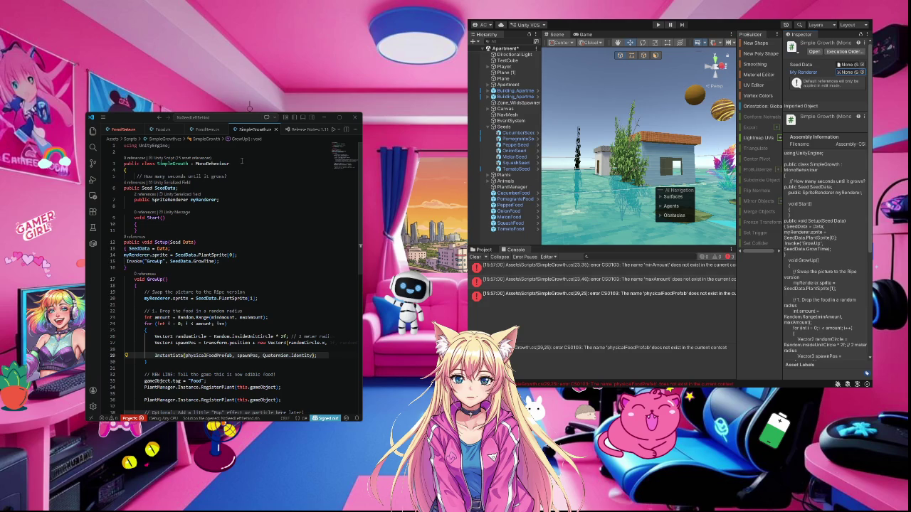
left_click(241, 160)
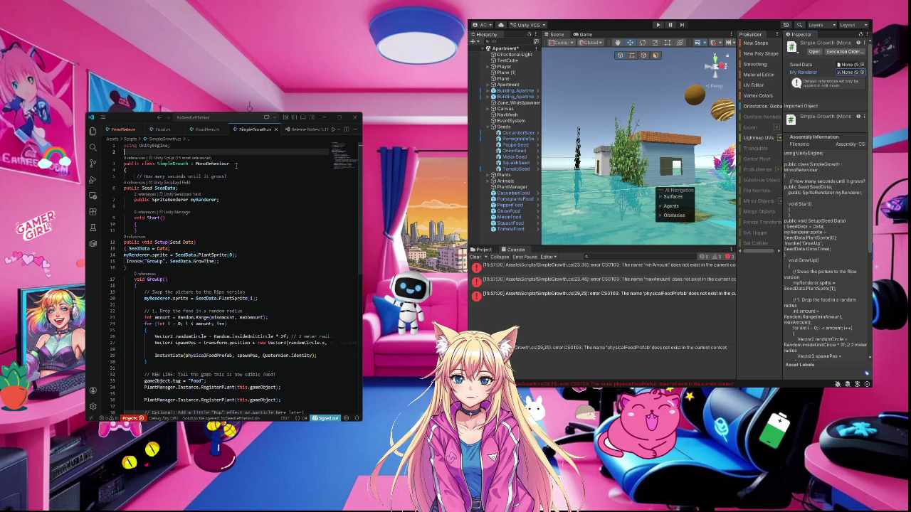
- Insert public minAmount = 1 and maxAmount = 5 fields below the class line and save
left_click(235, 165)
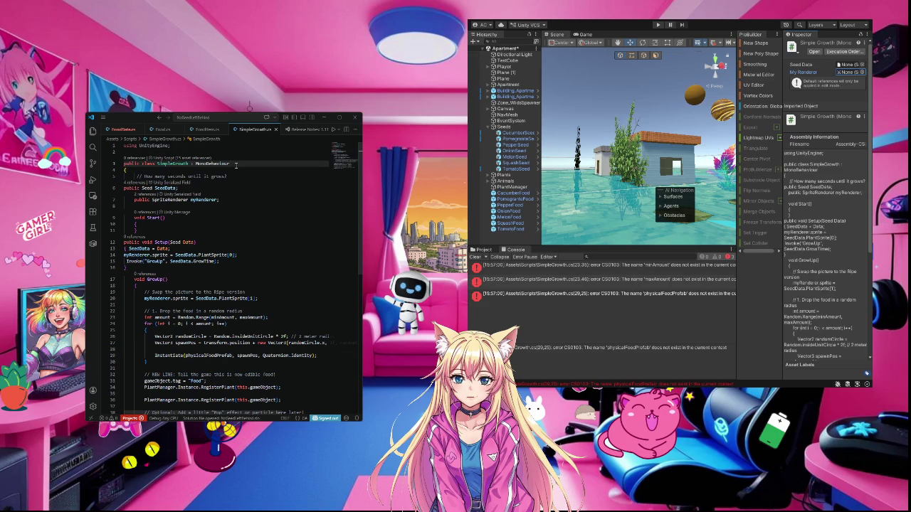
key("Return")
key("Tab")
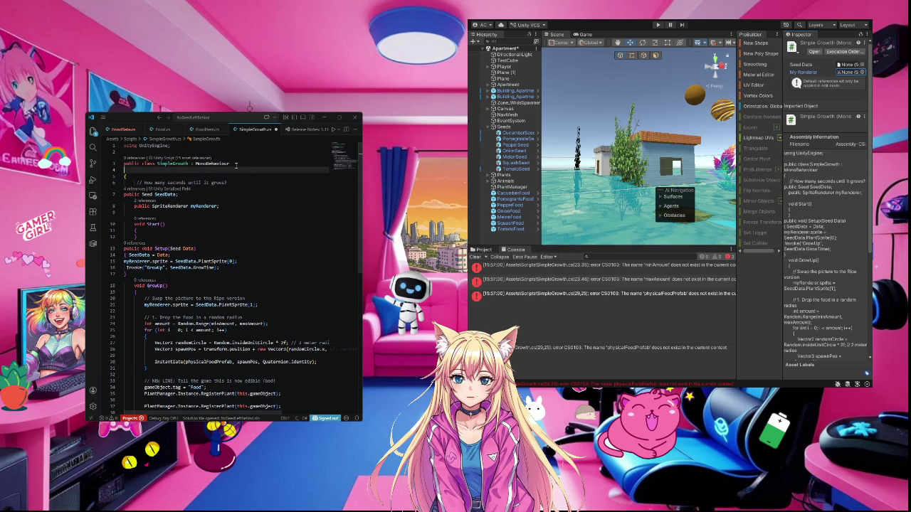
key("Return")
key("Tab")
left_click(271, 253)
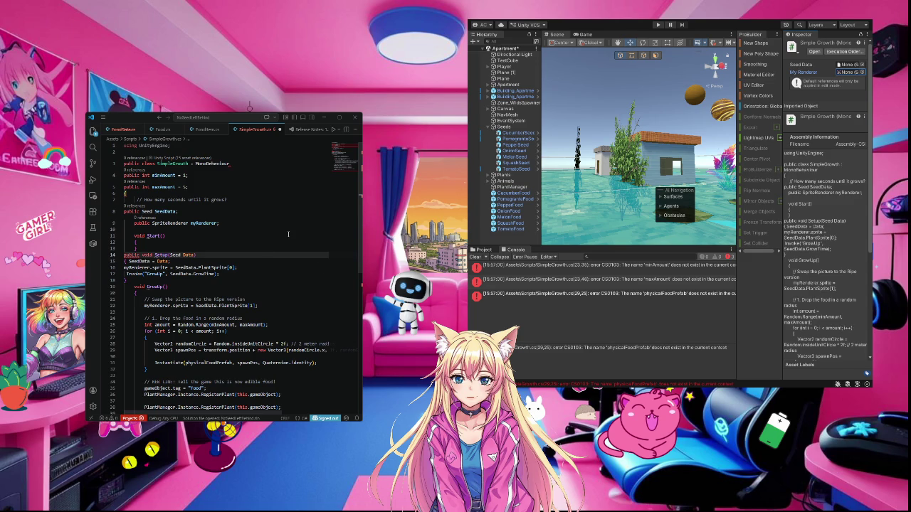
key("ctrl+s")
- Add the GameObject physicalFoodPrefab field on a new line below maxAmount
left_click(193, 188)
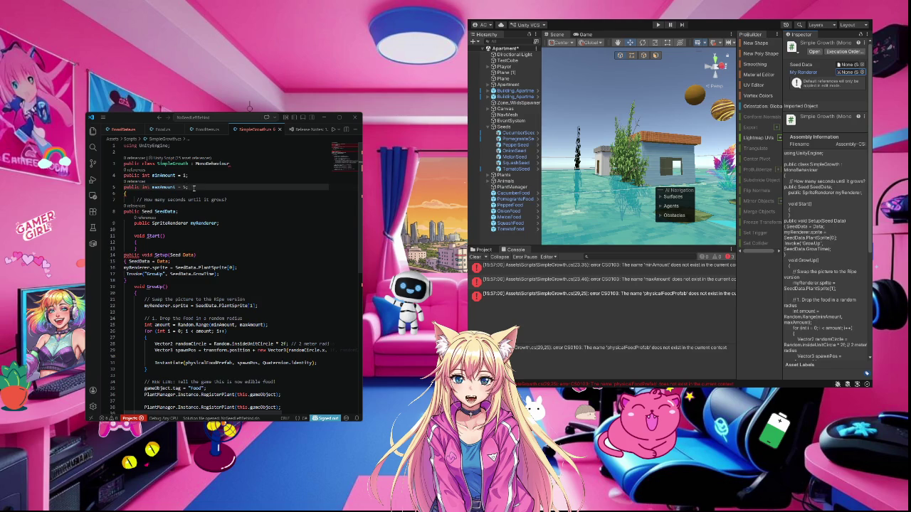
key("Return")
key("ctrl+v")
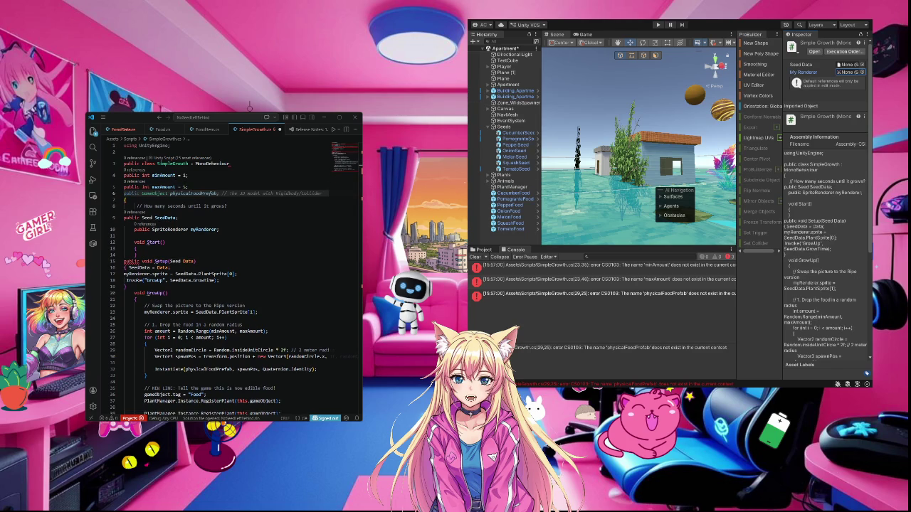
key("ctrl+z")
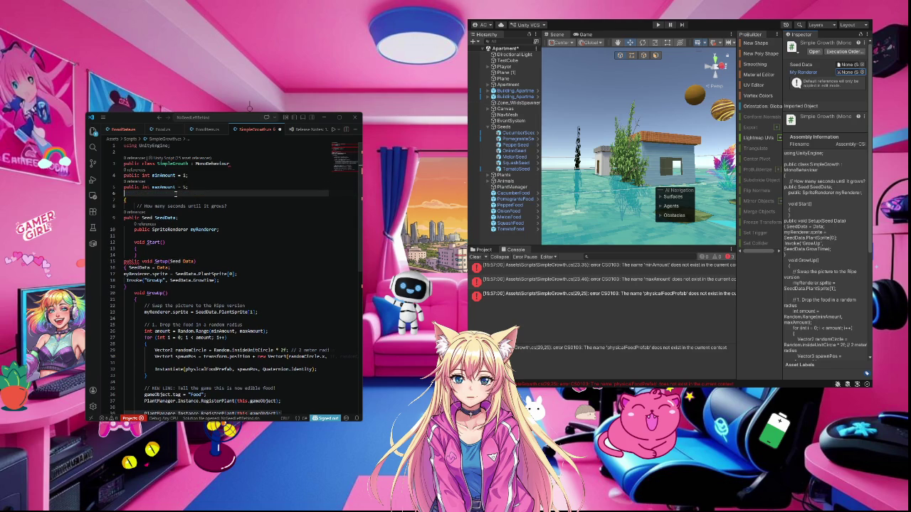
key("ctrl+v")
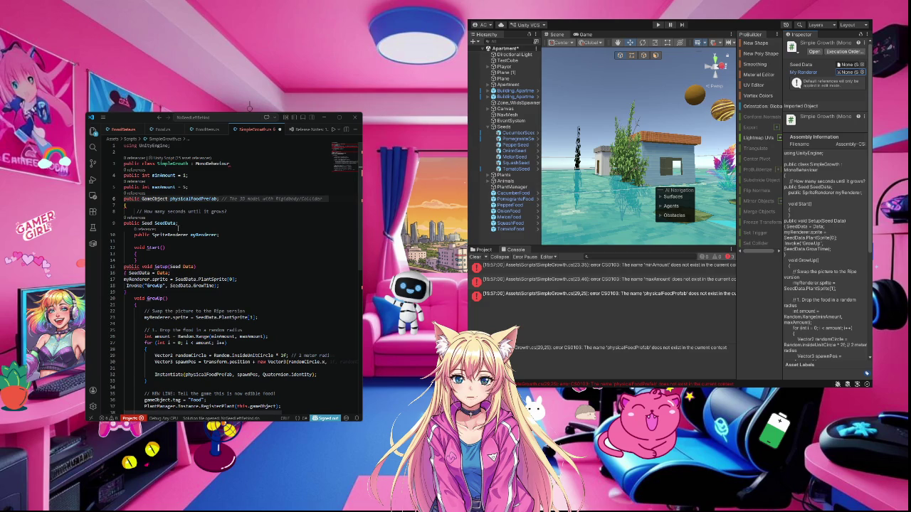
scroll(178, 229, "down", 1)
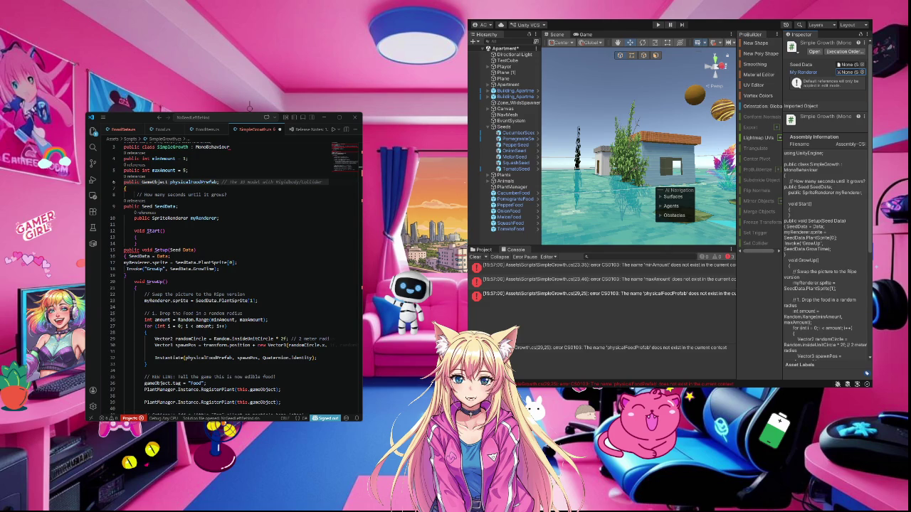
scroll(205, 294, "down", 2)
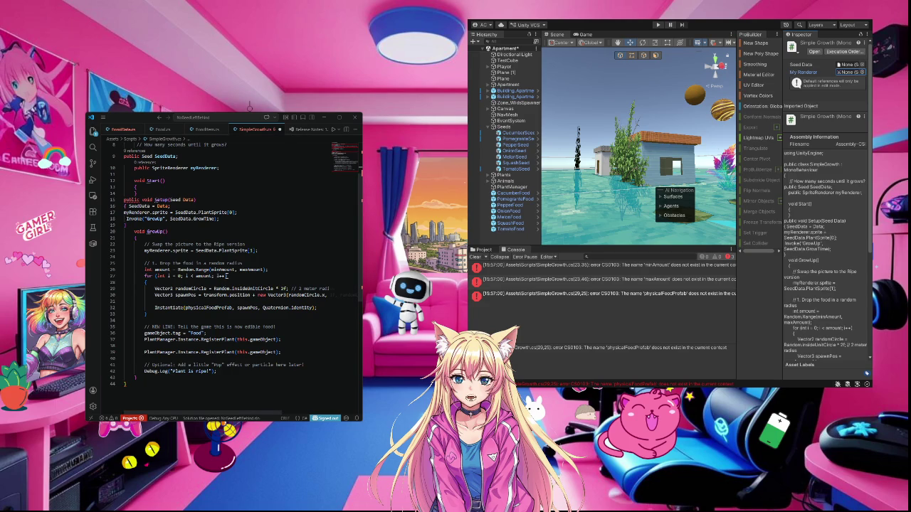
- Add the closing ')' after i++ in the for-loop header and save SimpleGrowth.cs
type(")")
key("ctrl+s")
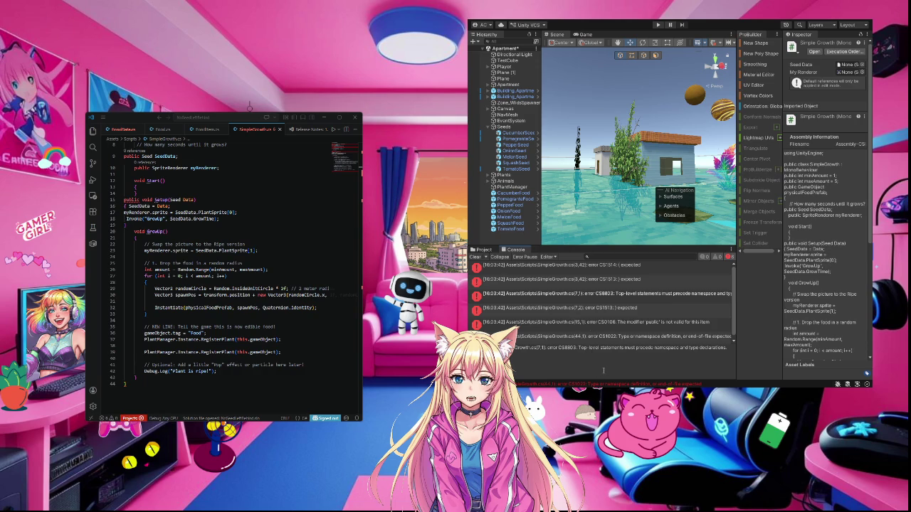
left_click(225, 353)
key("ctrl+a")
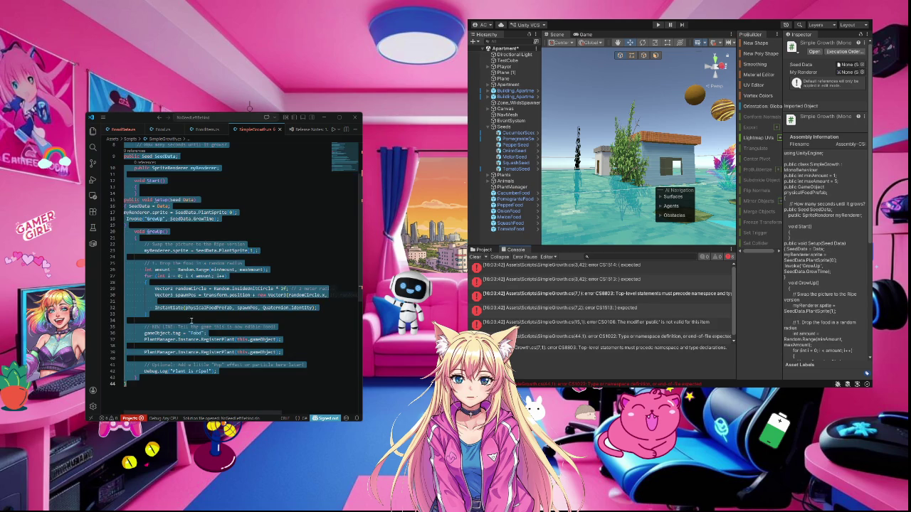
right_click(144, 213)
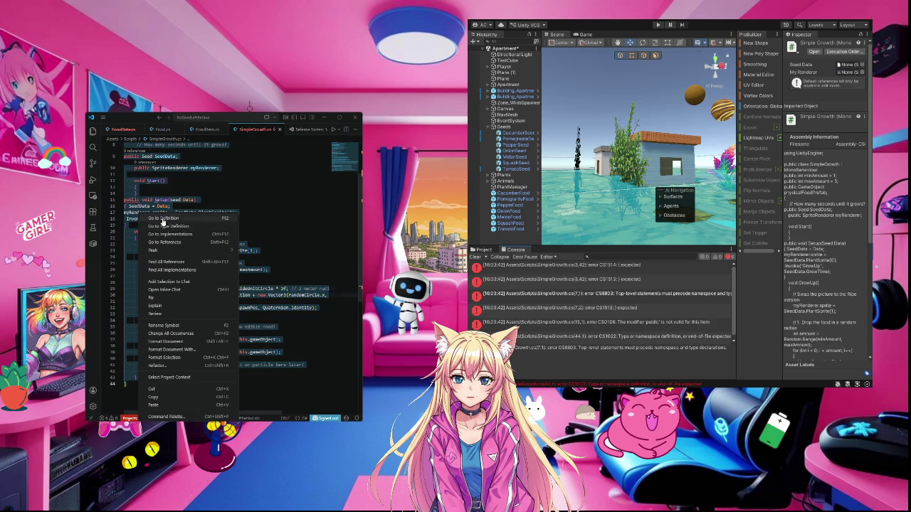
key("Escape")
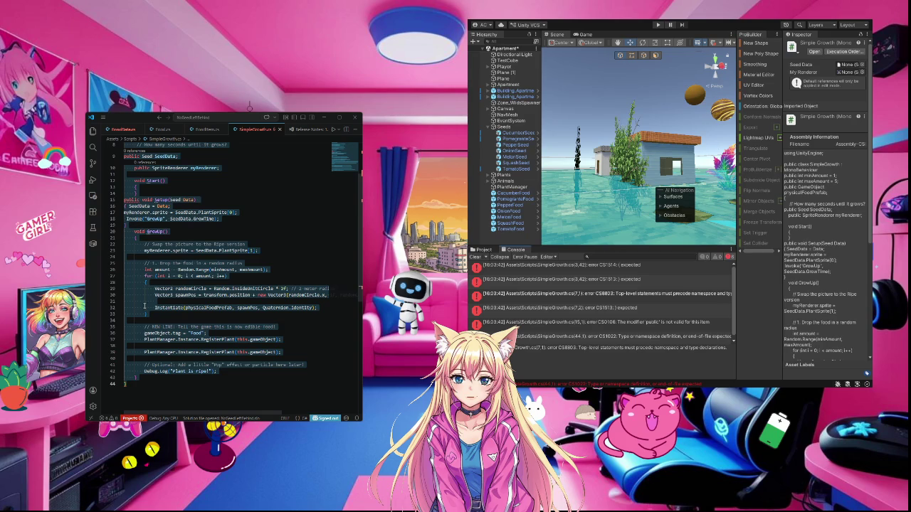
left_click(201, 377)
scroll(201, 377, "up", 1)
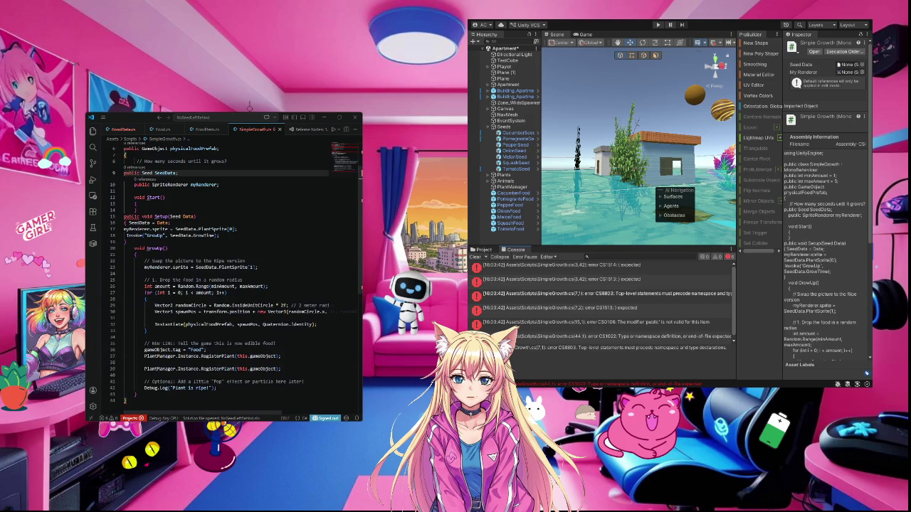
type(";")
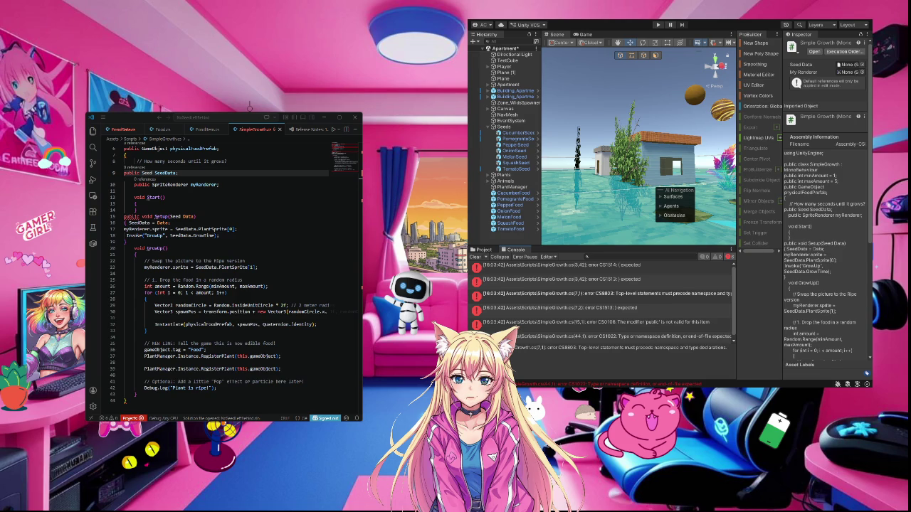
scroll(224, 271, "down", 1)
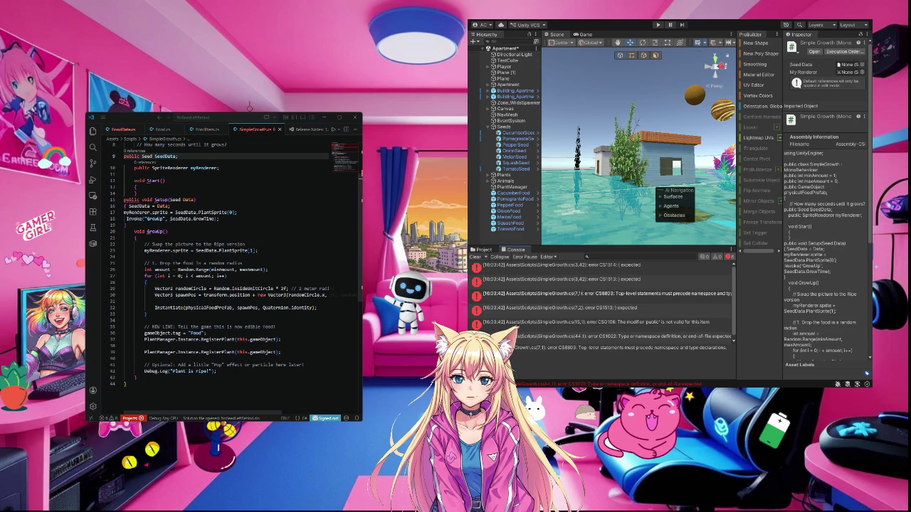
left_click(143, 339)
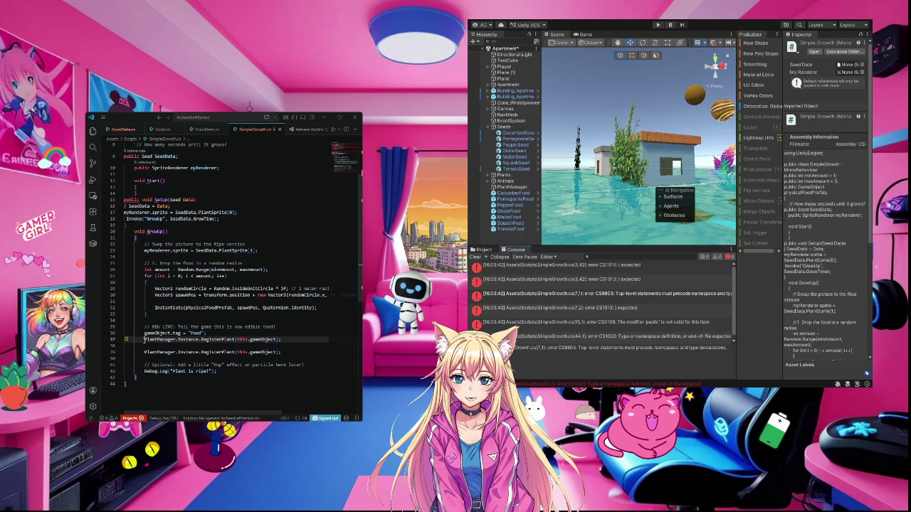
- Delete the duplicated plant registration lines 37–39 in GrowUp
key("shift+Down")
key("shift+Down")
key("shift+End")
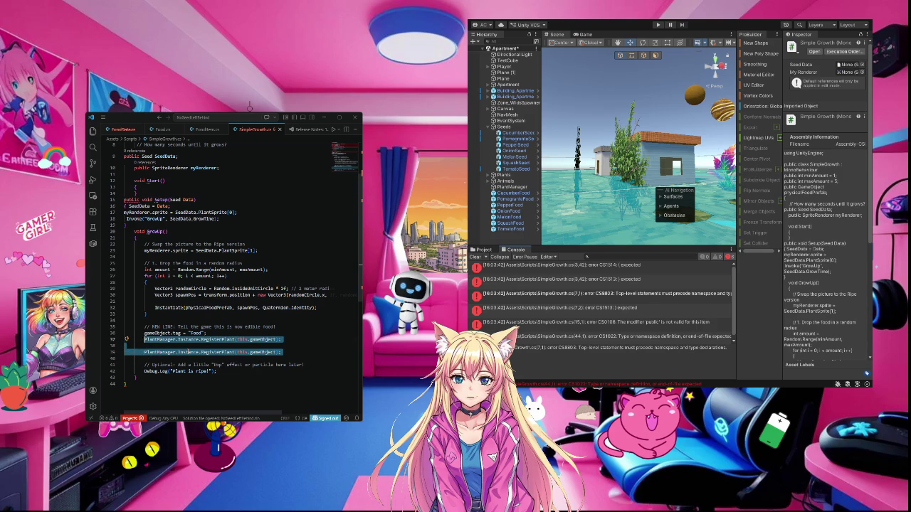
key("BackSpace")
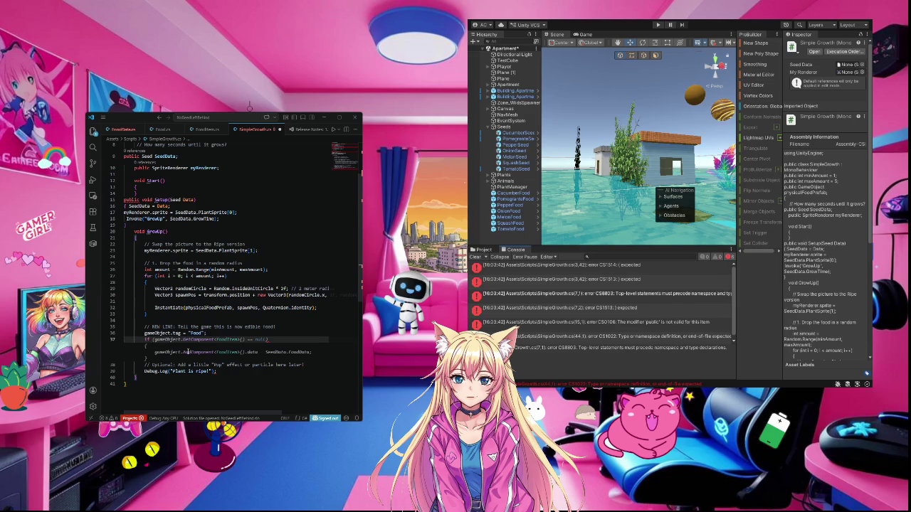
type("if (")
- Insert a PlantManager.Instance null check calling RegisterPlant(this.gameObject)
type("ant")
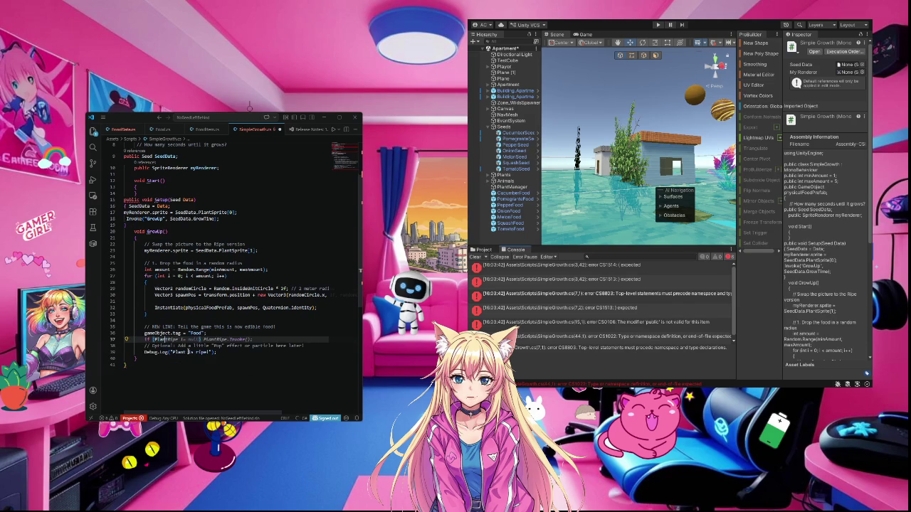
type("Manager")
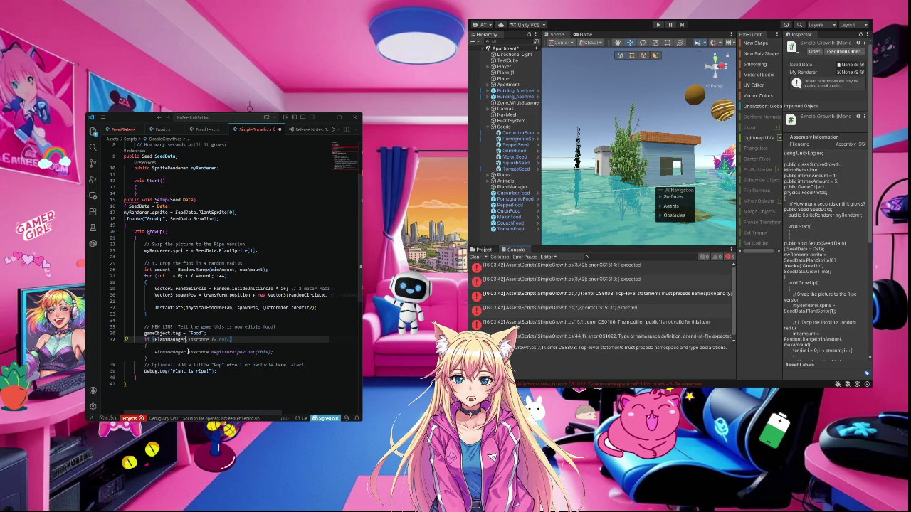
key("Tab")
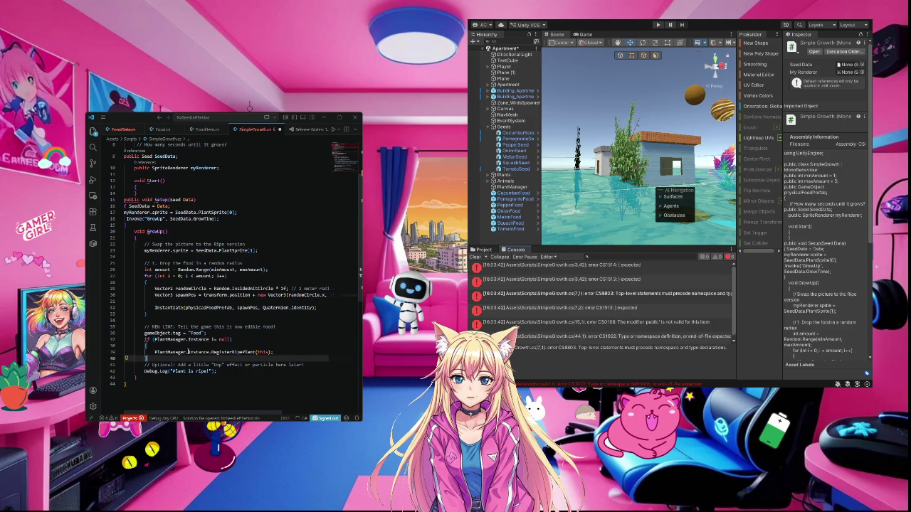
left_click(269, 352)
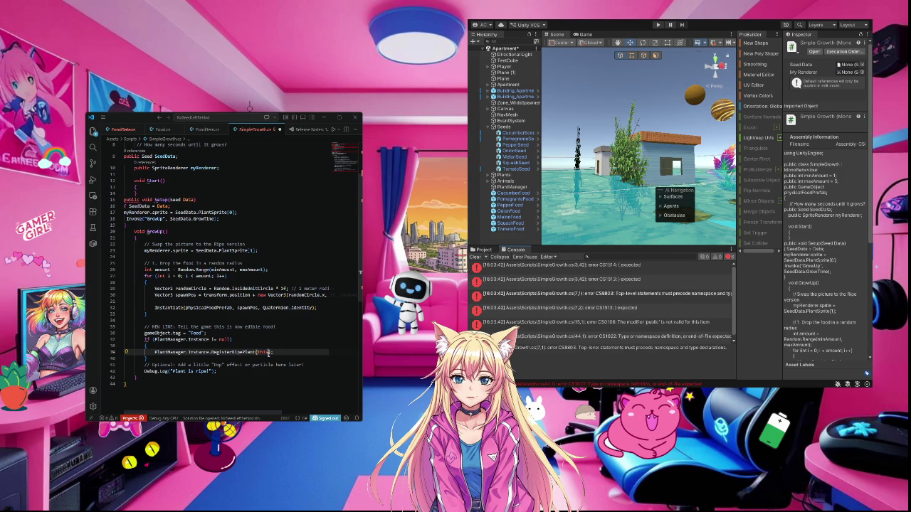
type(".")
type("gameObject")
key("Tab")
scroll(251, 357, "up", 3)
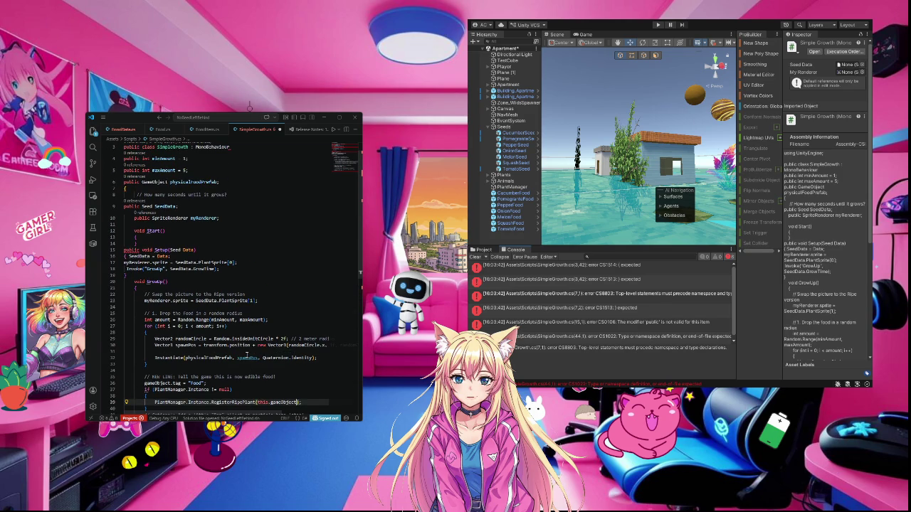
scroll(224, 331, "up", 1)
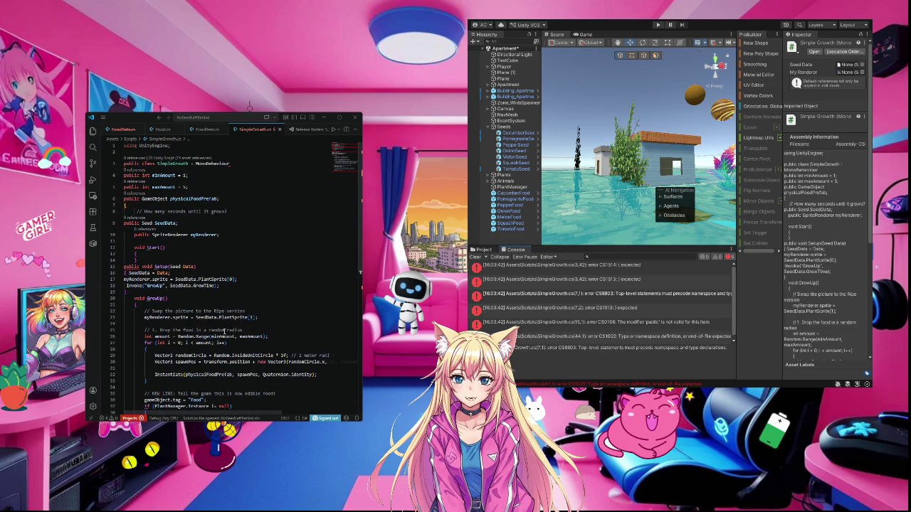
scroll(224, 332, "down", 3)
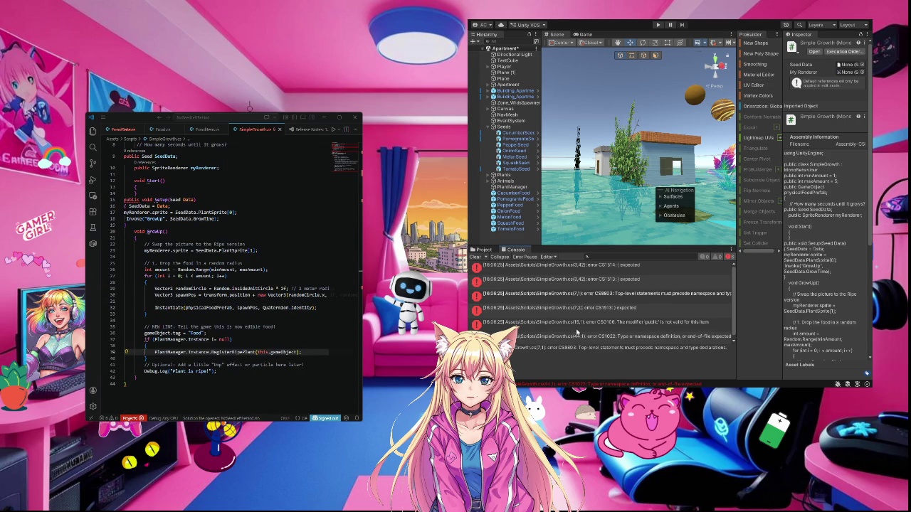
left_click(483, 251)
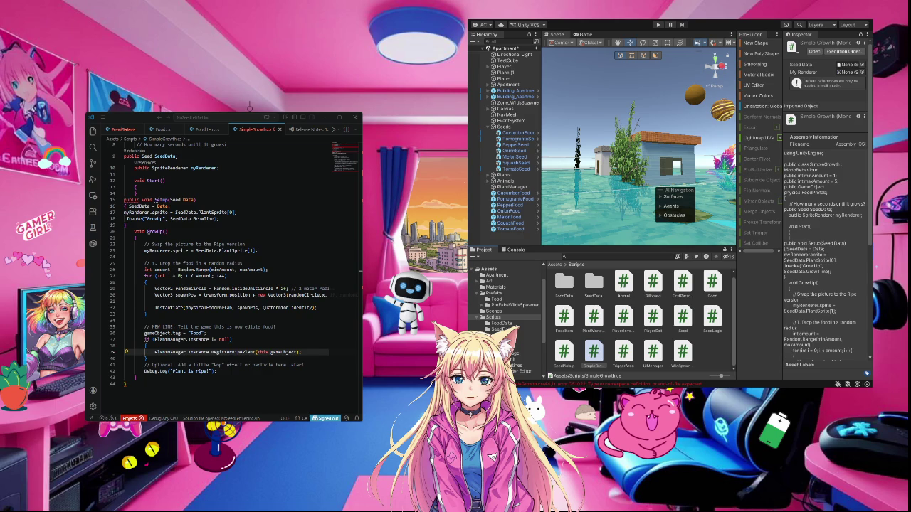
- Return to the Console's compile error list, then focus the SimpleGrowth.cs editor
left_click(516, 250)
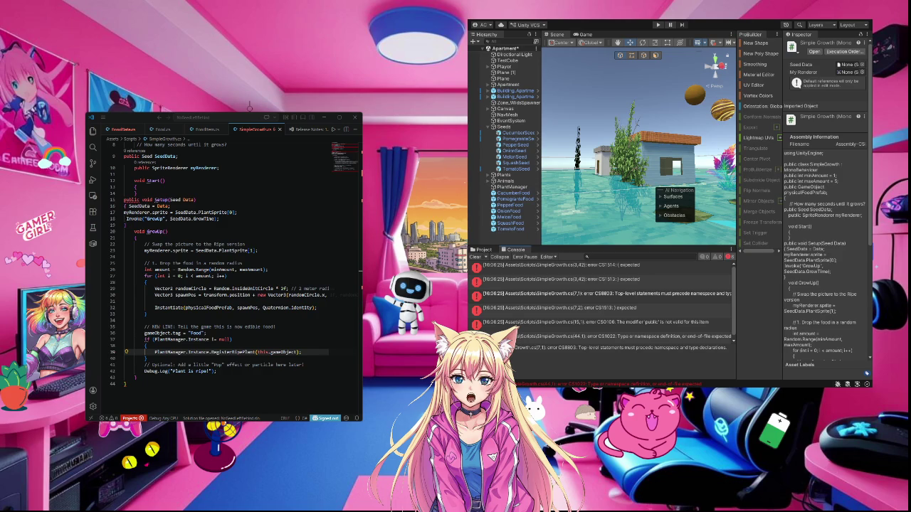
left_click(195, 313)
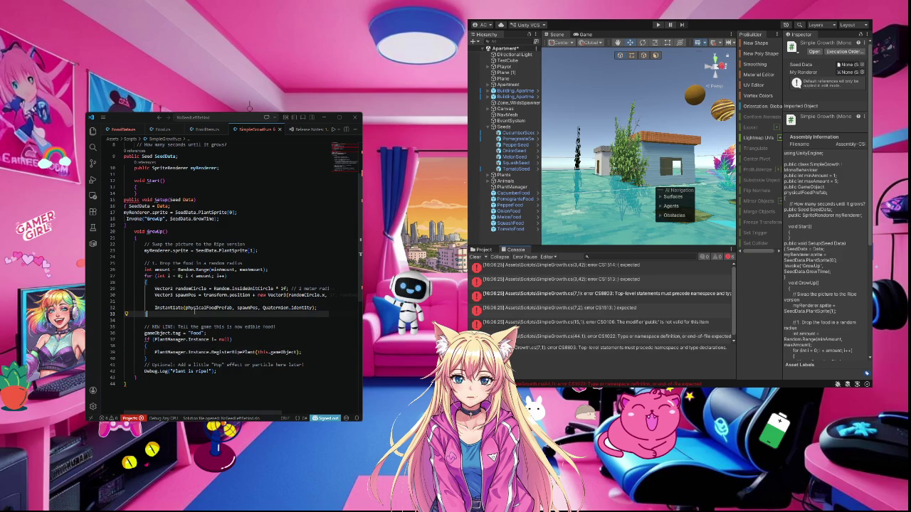
- Replace all of SimpleGrowth.cs with the pasted corrected script
key("ctrl+a")
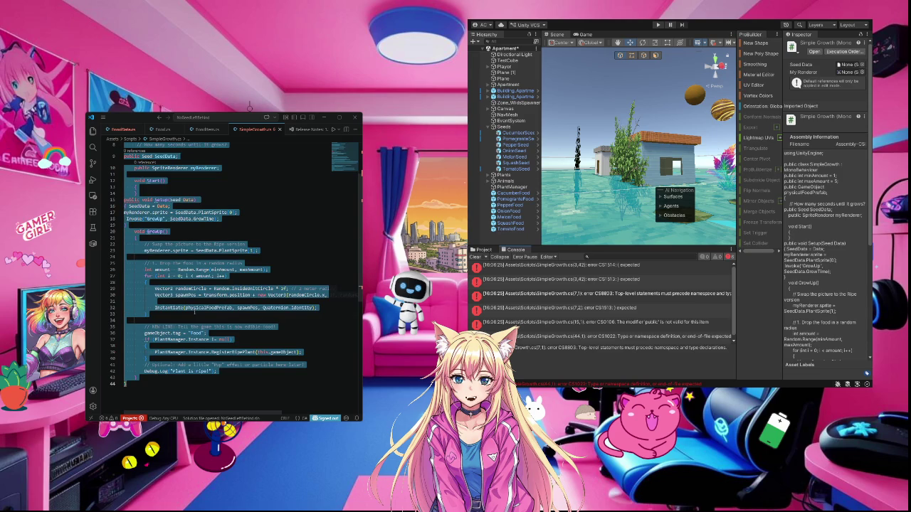
key("ctrl+v")
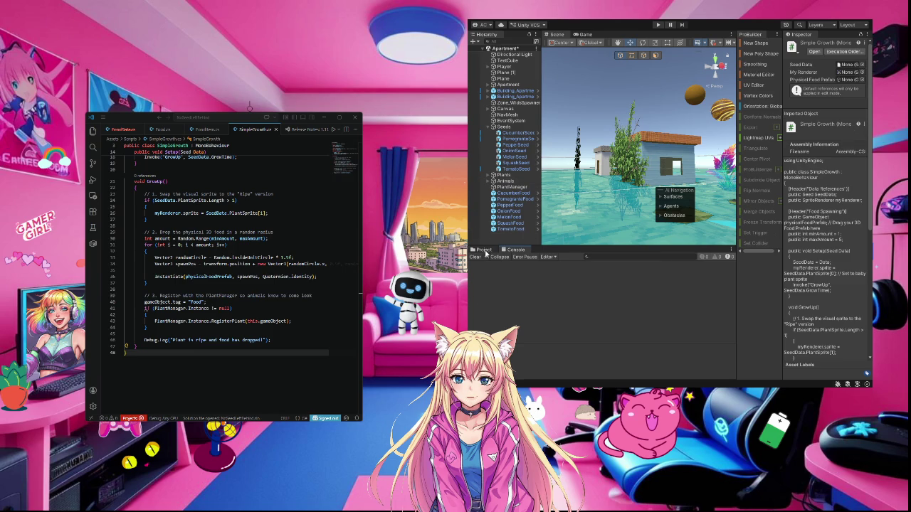
- Show the Scripts folder and select CucumberFood to see its Rigidbody, Sphere Collider and Food Item
left_click(484, 250)
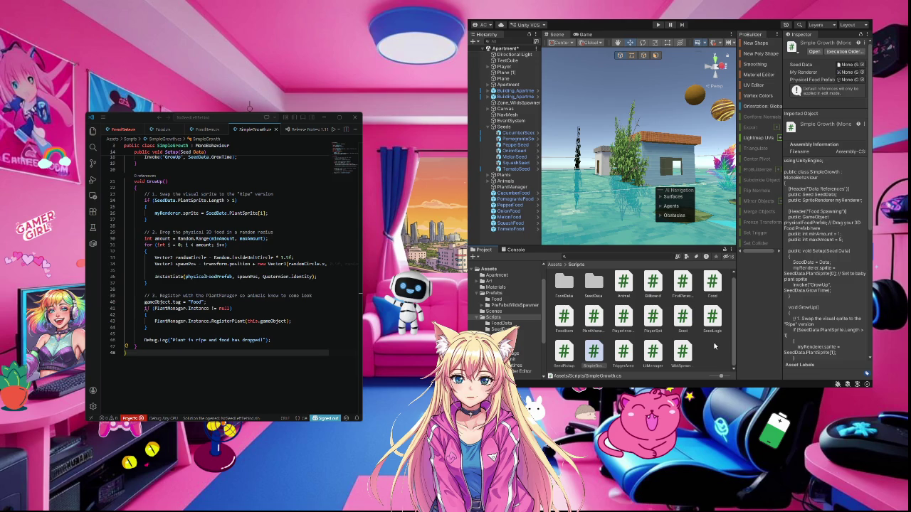
left_click(519, 194)
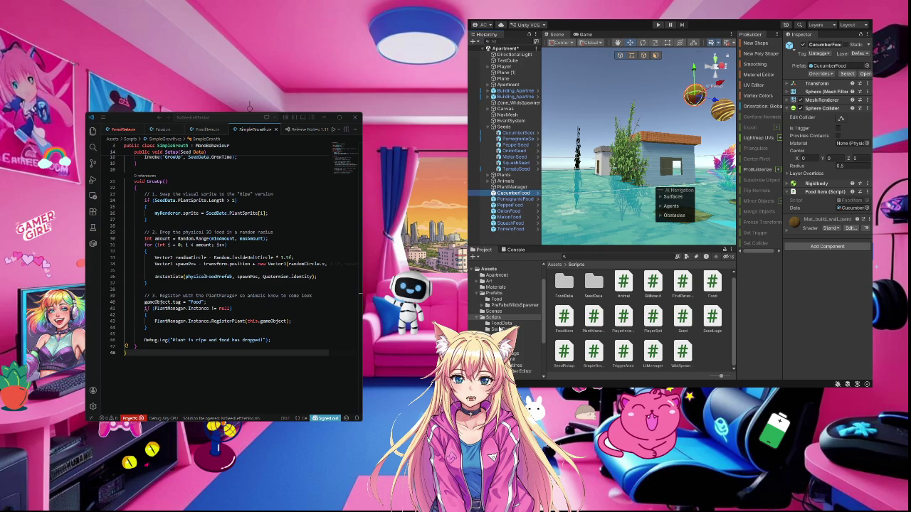
- Open Prefabs/Food, select the CucumberFood prefab, and ping its FoodItem script asset
left_click(497, 299)
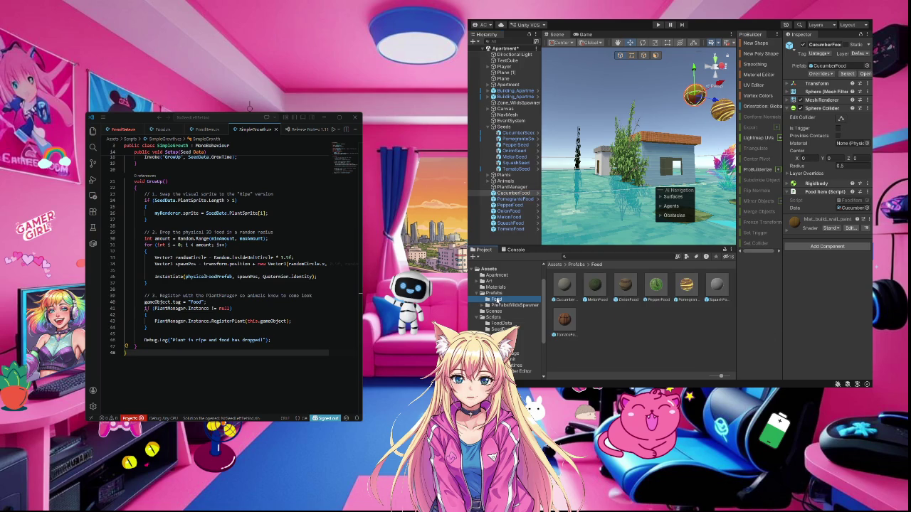
left_click(574, 288)
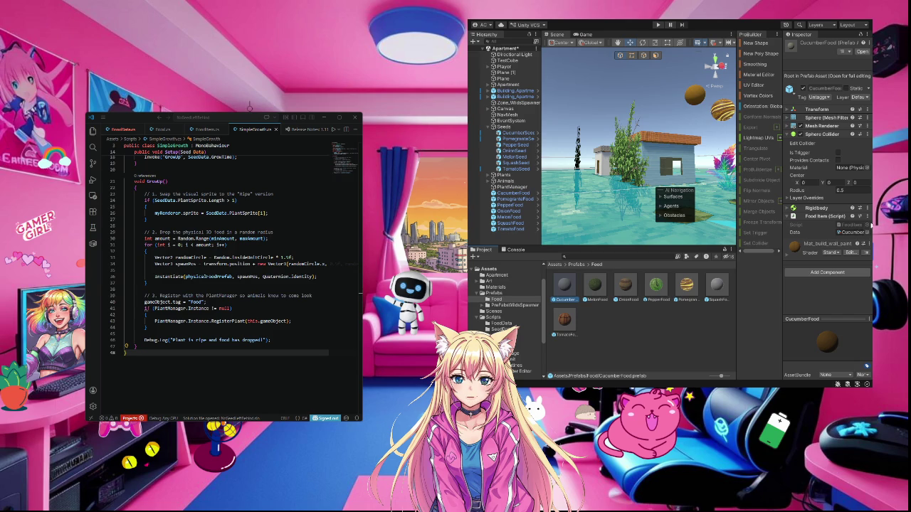
left_click(856, 225)
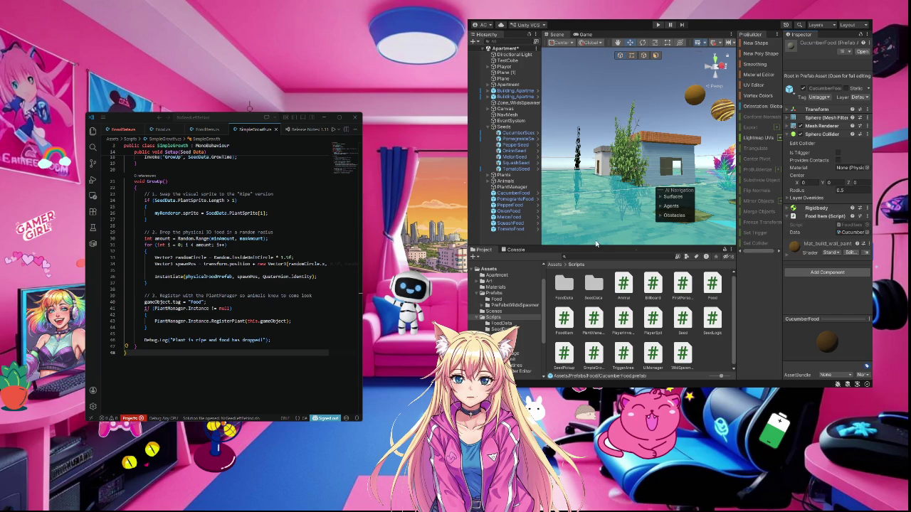
- Inspect CucumberFood and CucumberSeed, then expand the Plants group and select the Pomegranate plant
left_click(498, 193)
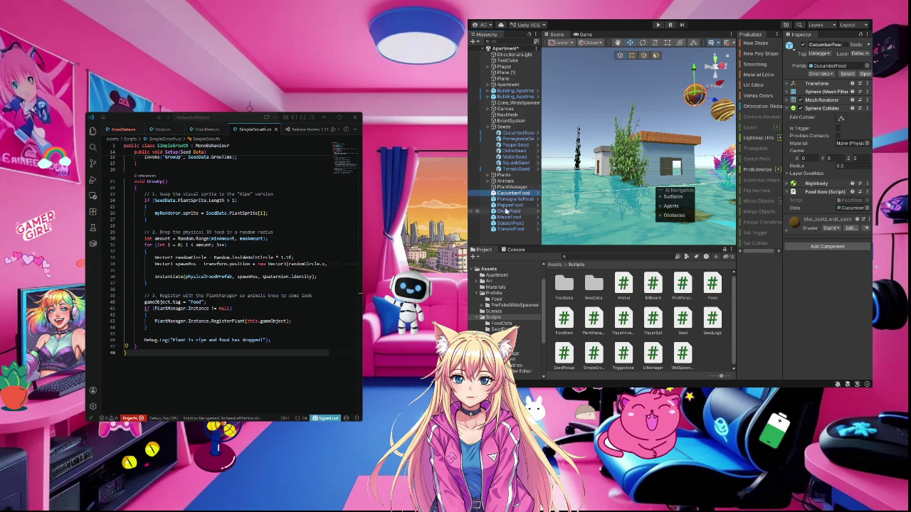
left_click(516, 134)
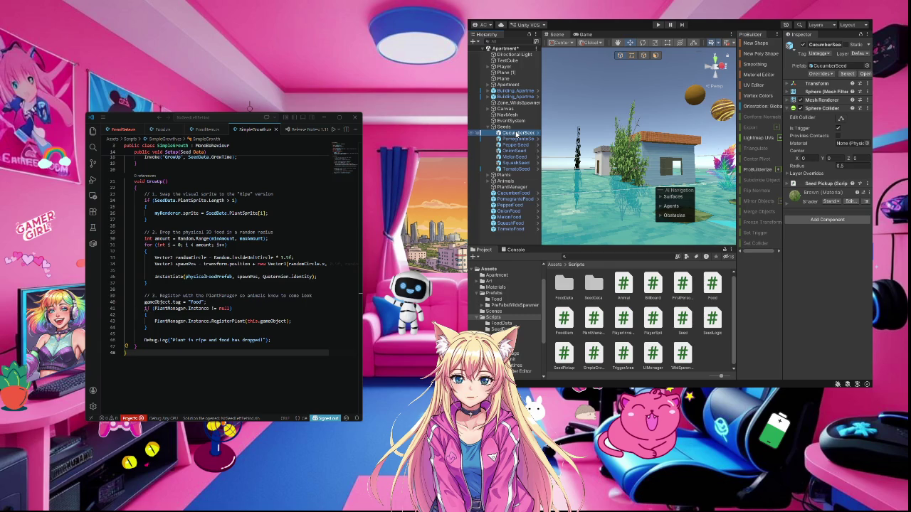
left_click(504, 175)
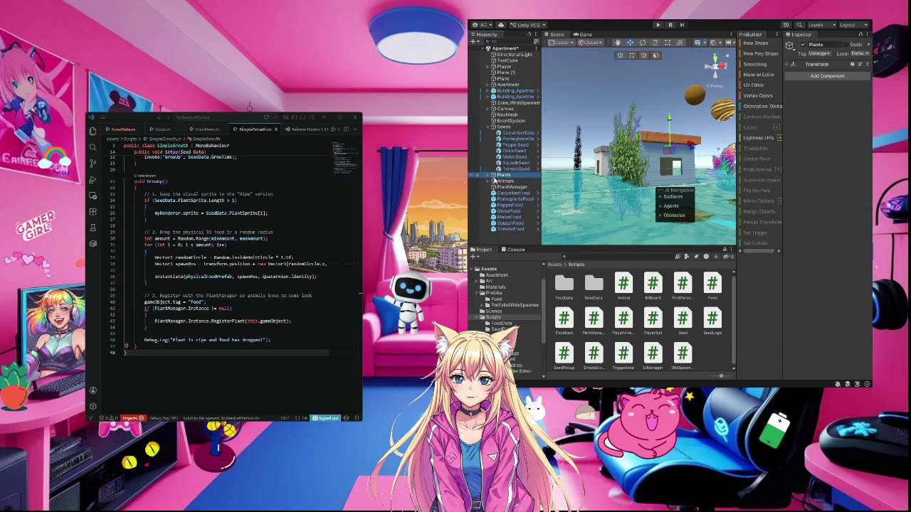
left_click(490, 175)
left_click(506, 193)
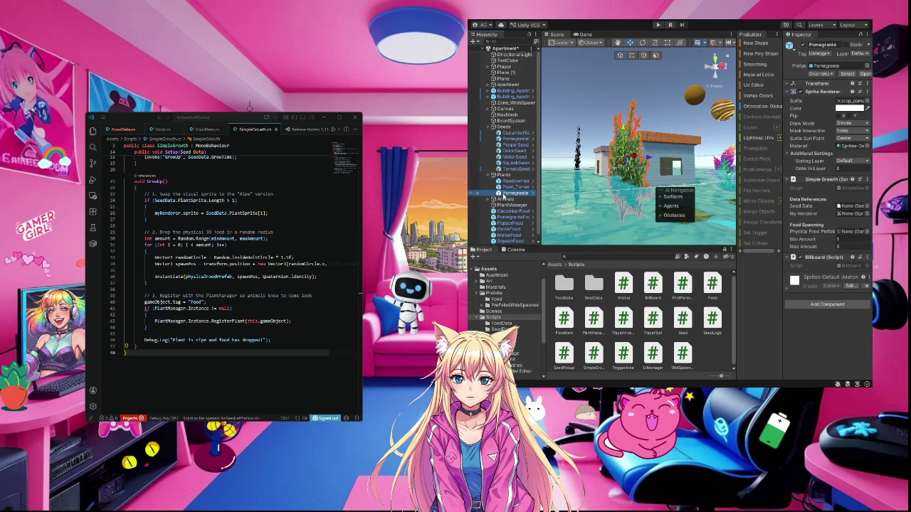
- Inspect the crop_cucumber_growth sprite in Art/Art_Crops, then return to Prefabs and select Food
left_click(496, 293)
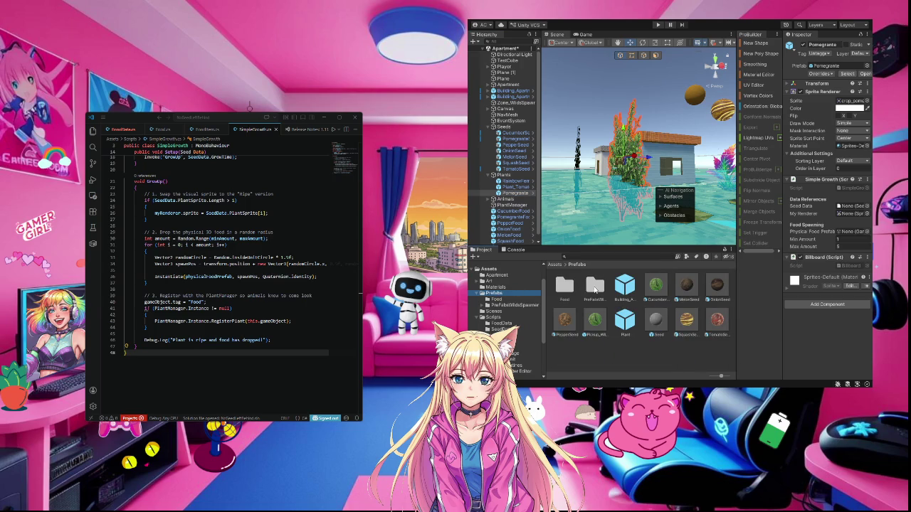
left_click(489, 282)
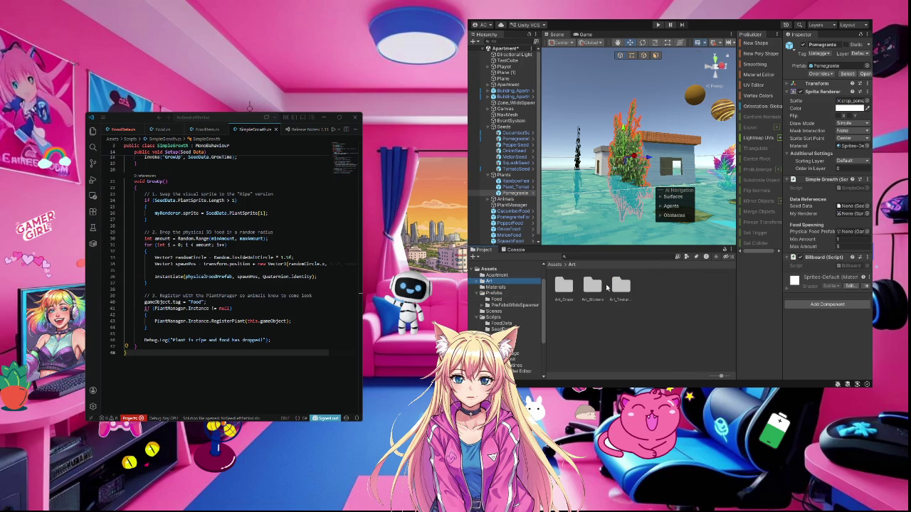
double_click(563, 286)
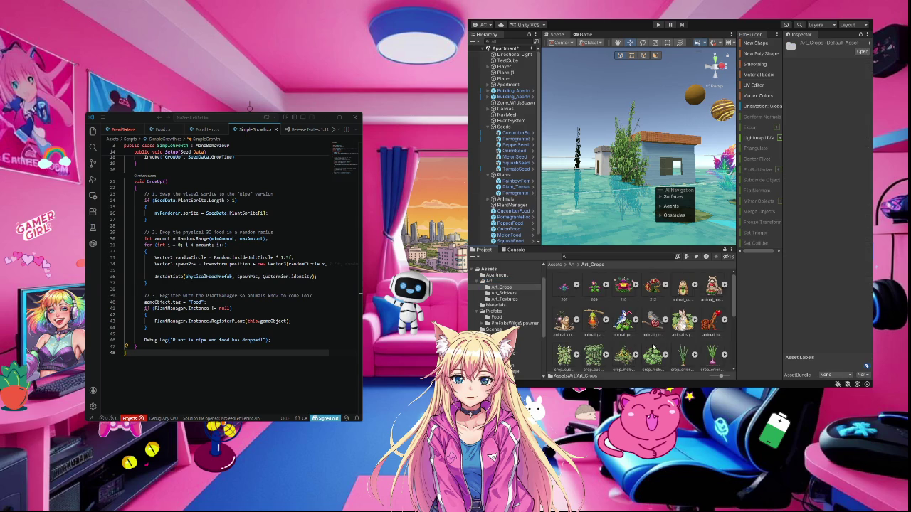
scroll(655, 343, "down", 2)
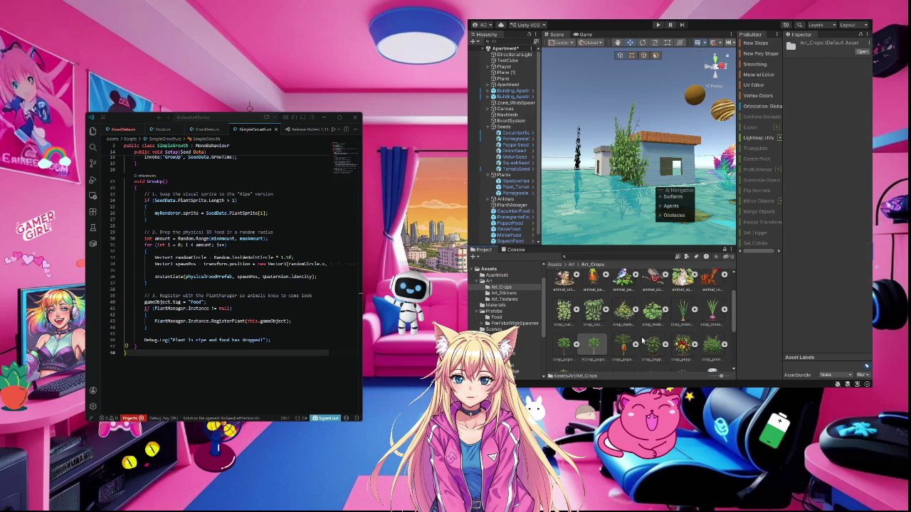
left_click(576, 309)
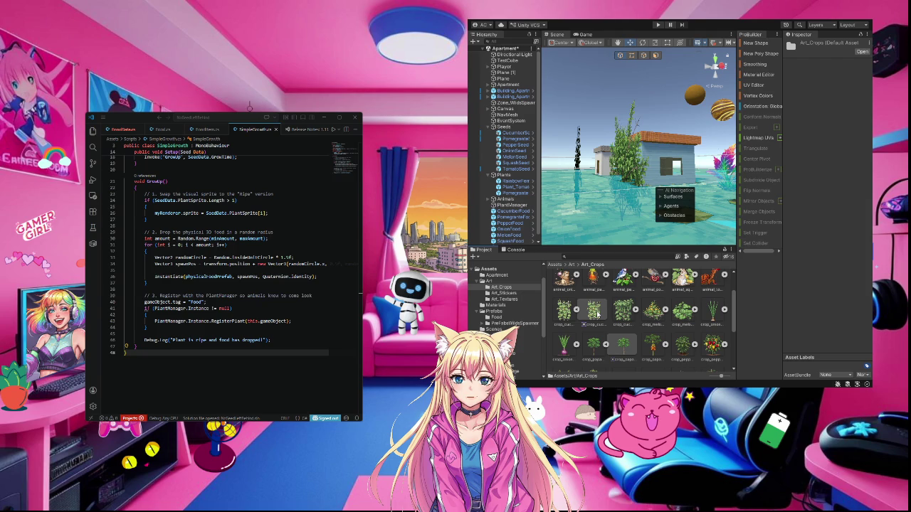
left_click(597, 313)
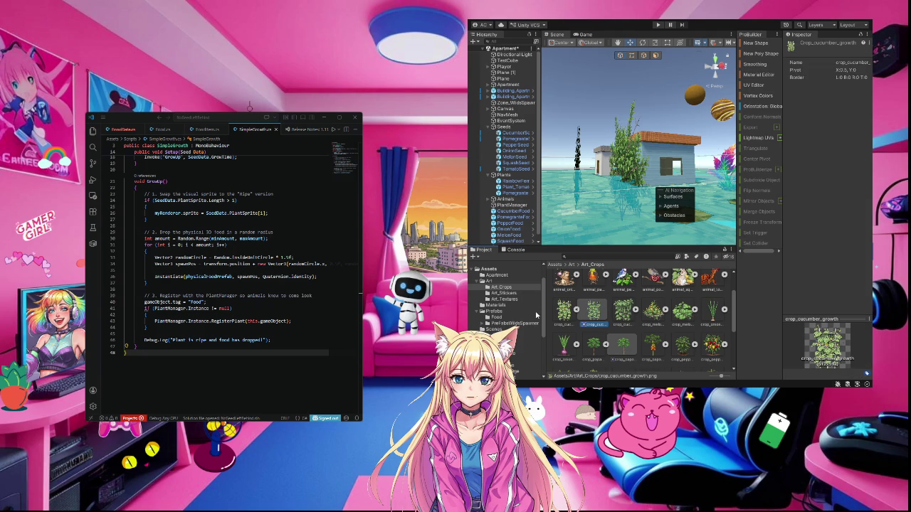
left_click(496, 313)
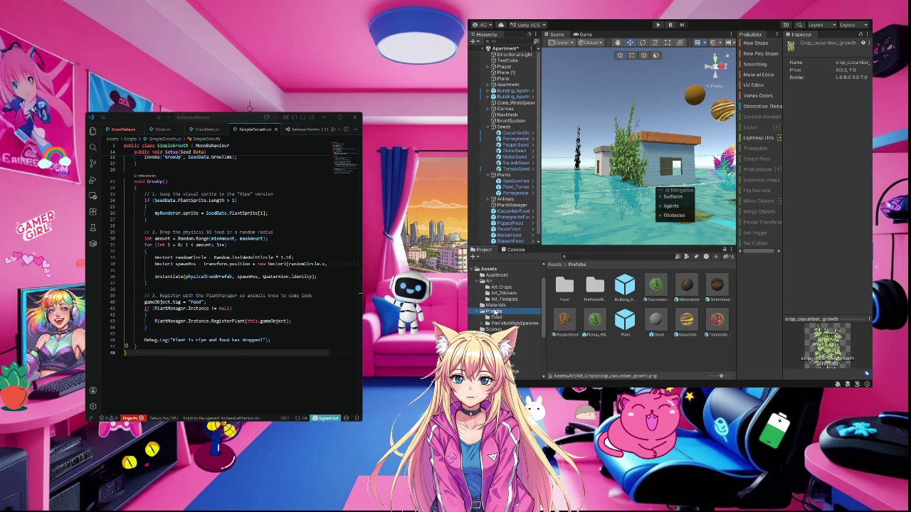
left_click(570, 285)
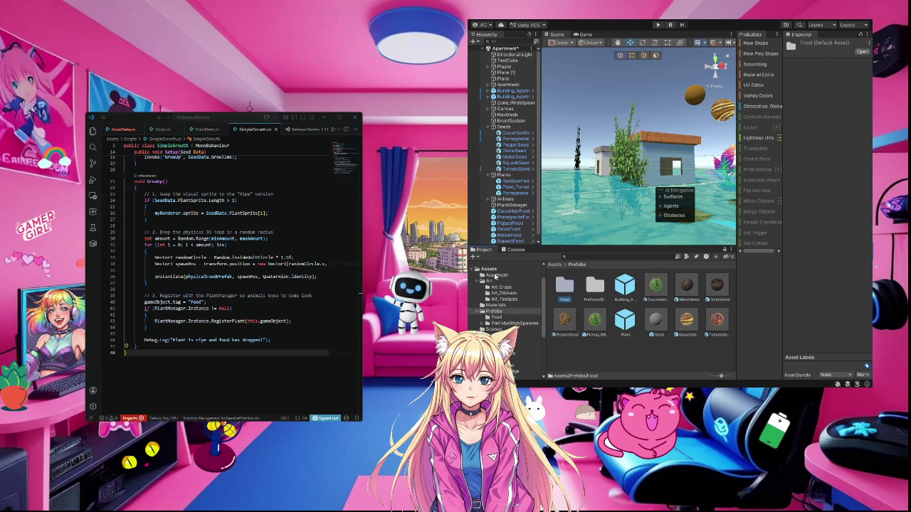
- View the crop_cucumber_growth texture's import settings in the Art_Crops folder
left_click(594, 292)
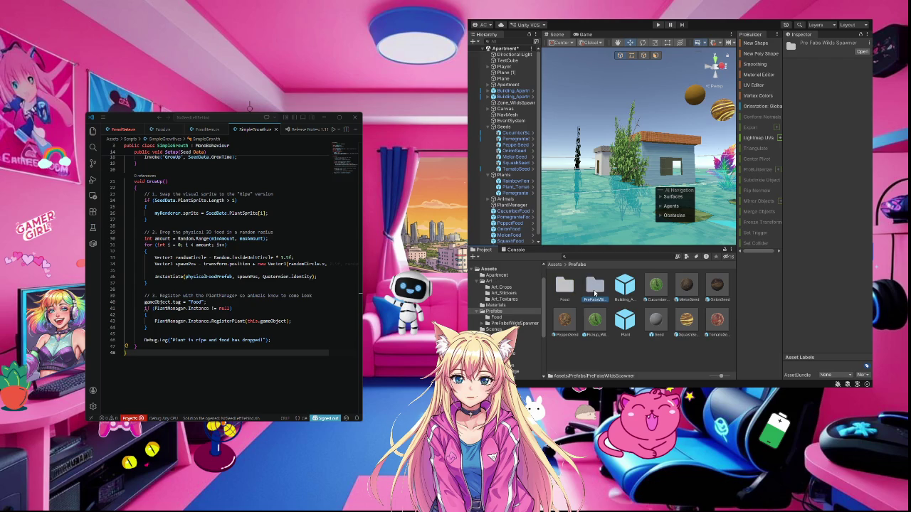
double_click(595, 289)
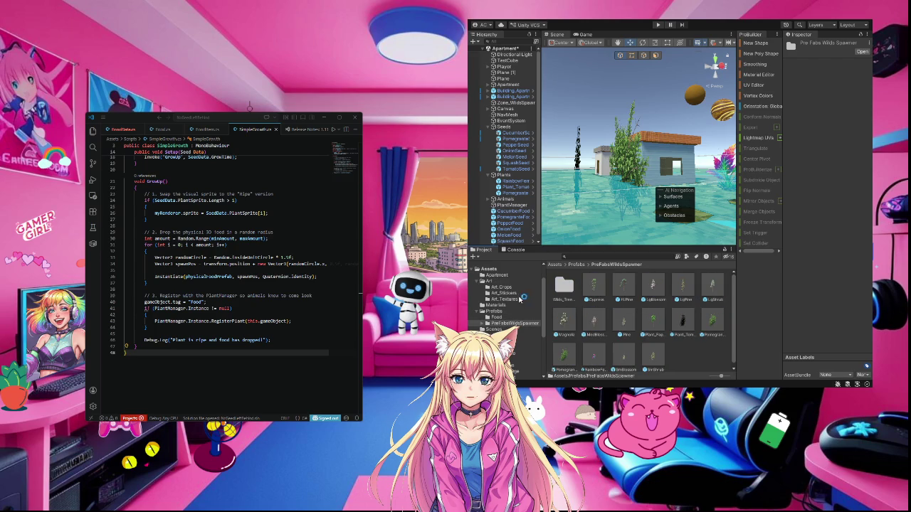
left_click(502, 287)
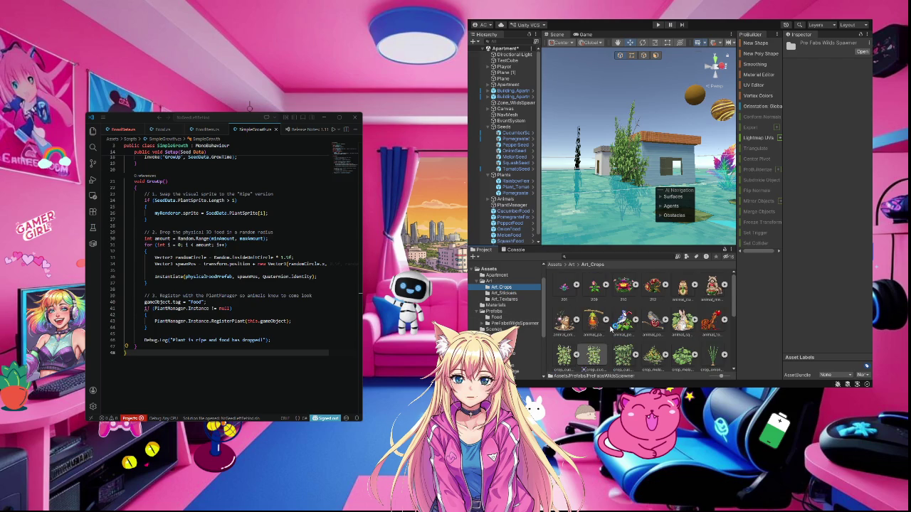
scroll(668, 347, "down", 2)
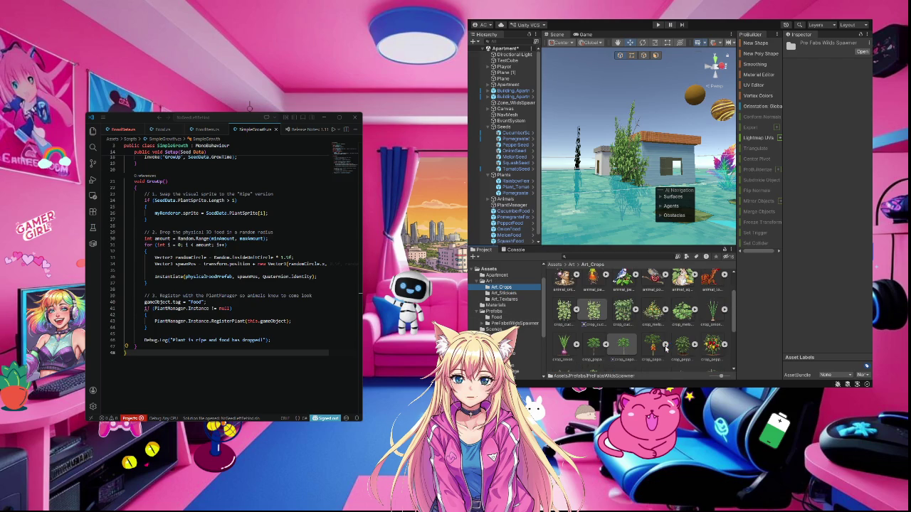
scroll(665, 347, "down", 3)
scroll(664, 345, "up", 5)
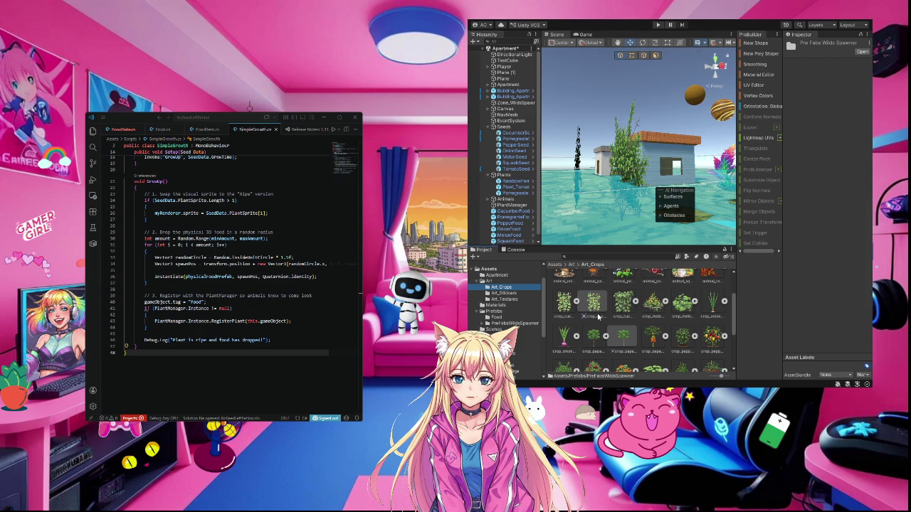
left_click(597, 304)
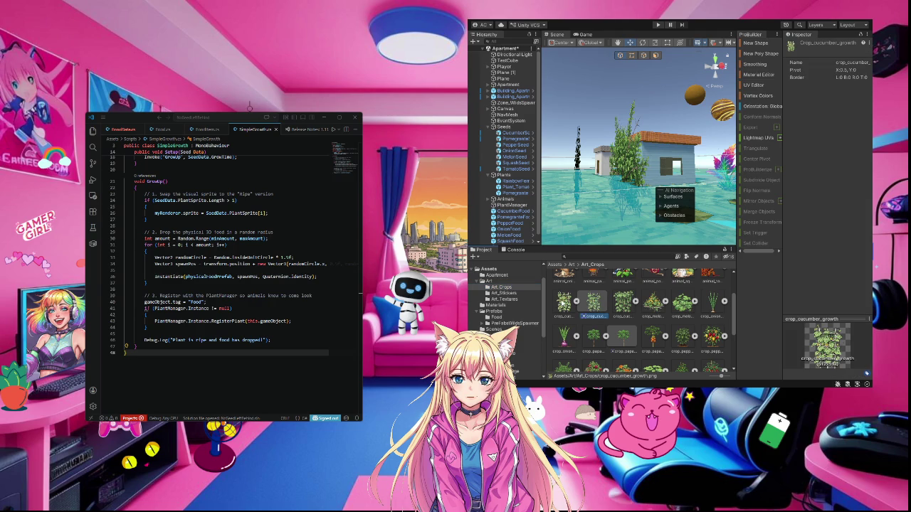
left_click(563, 303)
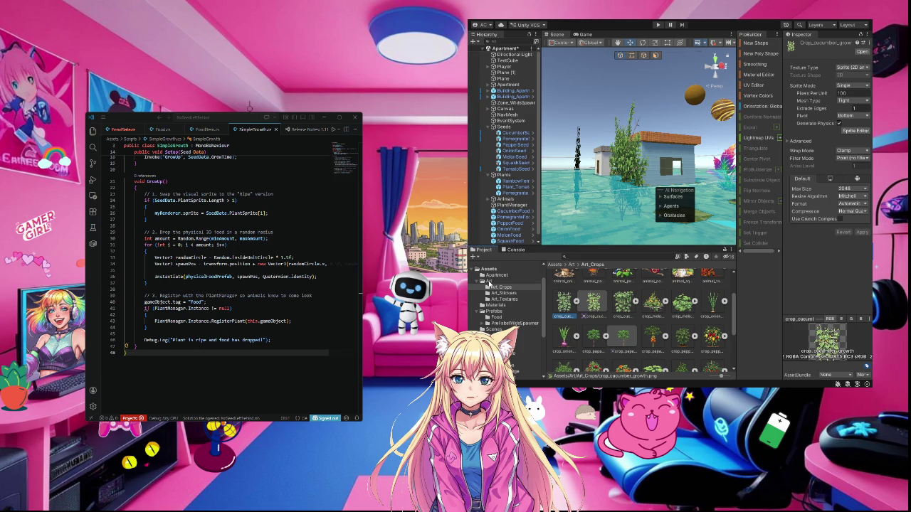
- Navigate Assets > Prefabs > PrefabsWildsSpawner and select the Pomegranate plant prefab
left_click(495, 270)
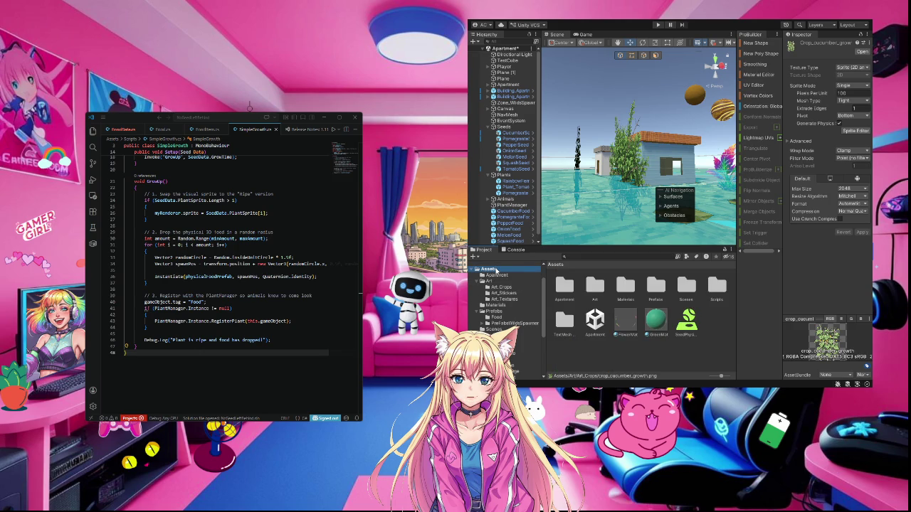
double_click(657, 286)
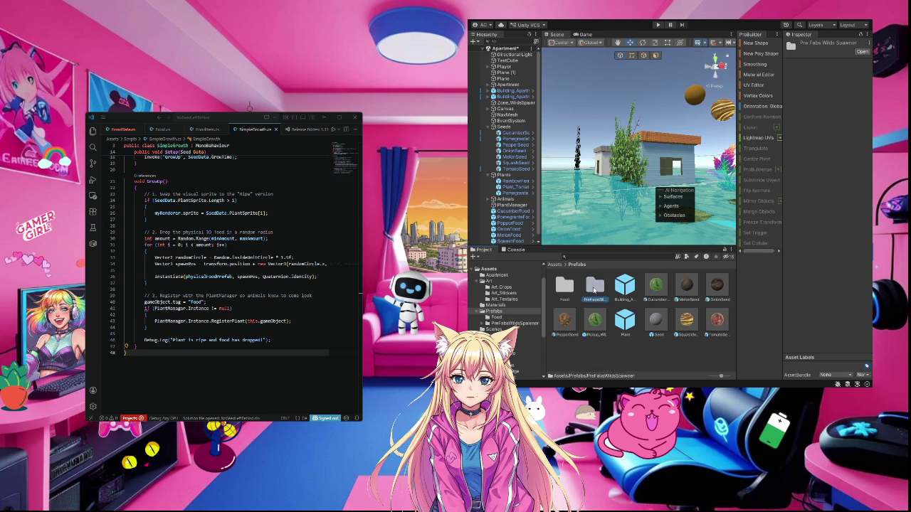
double_click(594, 288)
double_click(565, 286)
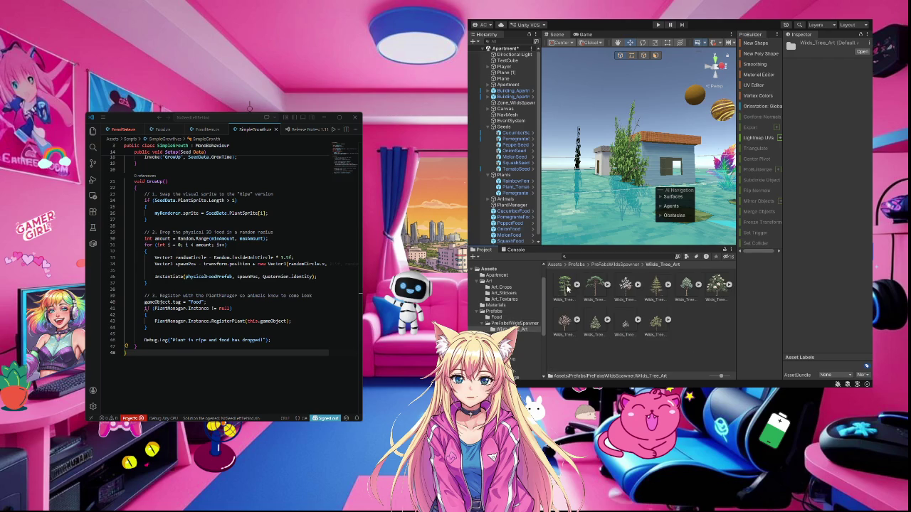
left_click(499, 325)
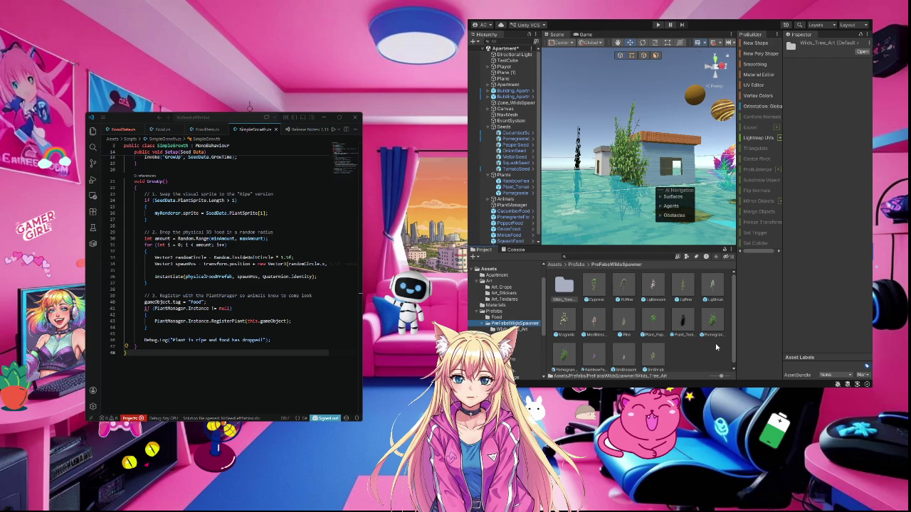
left_click(714, 320)
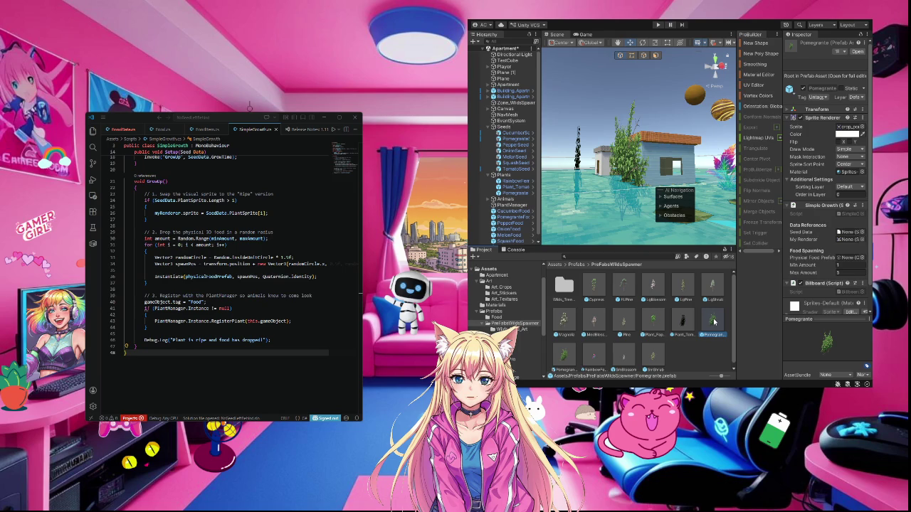
- Try dragging Pomegranate into Physical Food Prefab, then open Seed.cs from Assets/Scripts
mouse_move(714, 322)
left_mouse_down()
mouse_move(694, 322)
mouse_move(853, 262)
left_mouse_up()
scroll(703, 346, "down", 1)
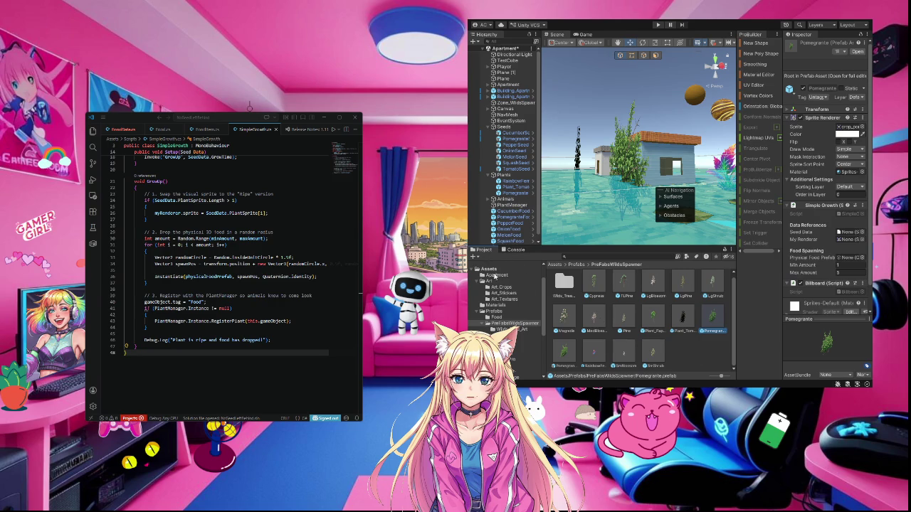
left_click(488, 269)
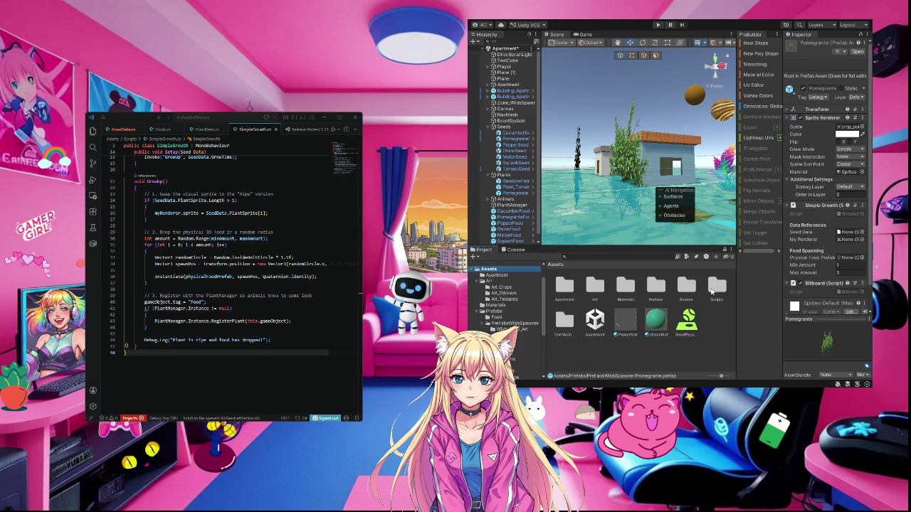
double_click(712, 290)
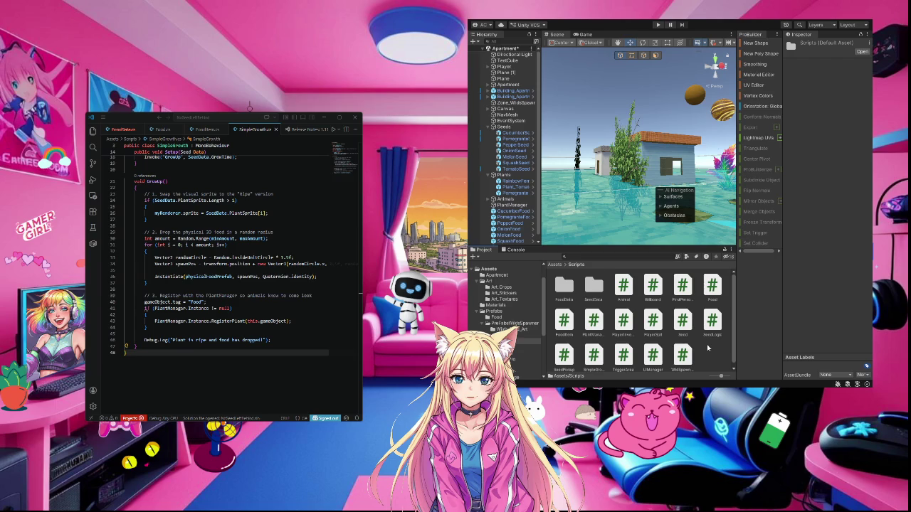
double_click(685, 323)
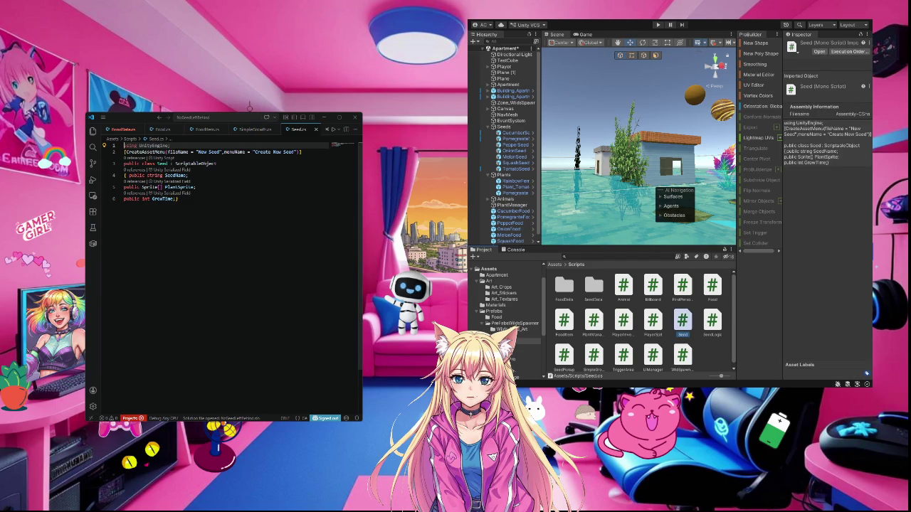
- Minimize VS Code and preview PlantManager.cs in Unity's Inspector
left_click(355, 117)
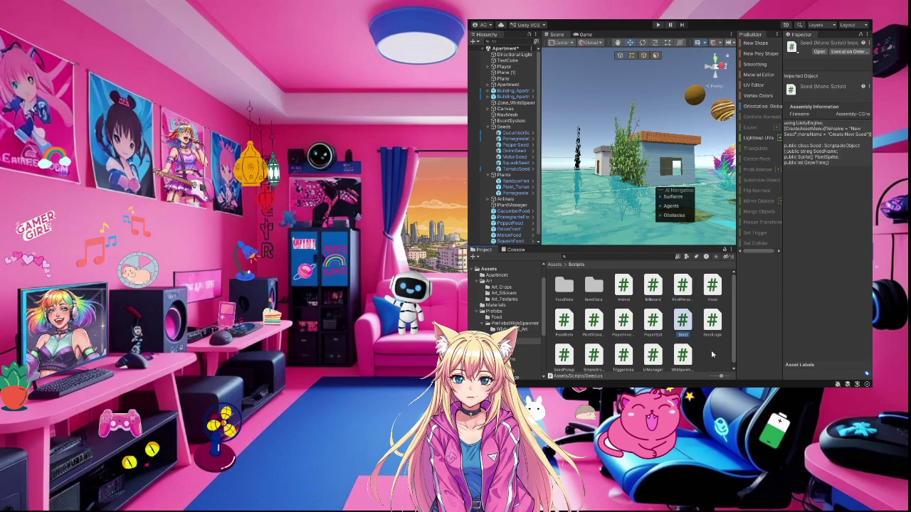
scroll(711, 354, "down", 1)
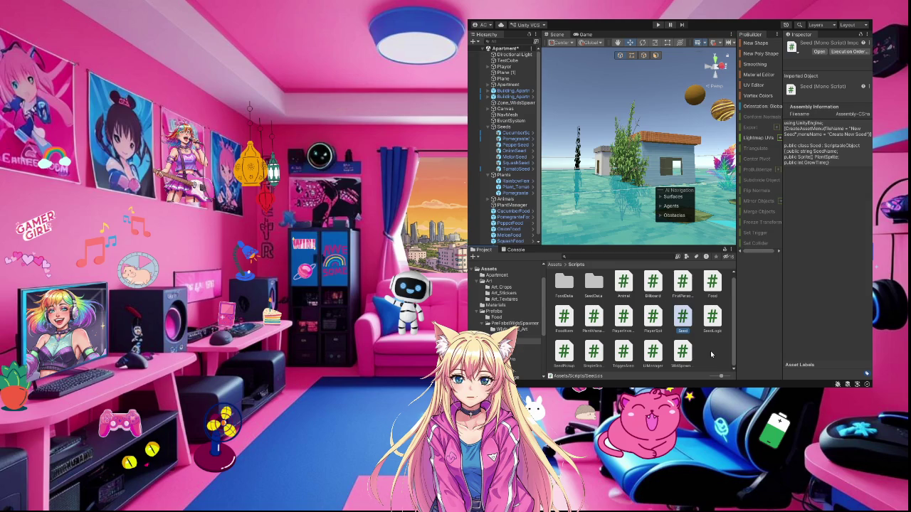
left_click(594, 318)
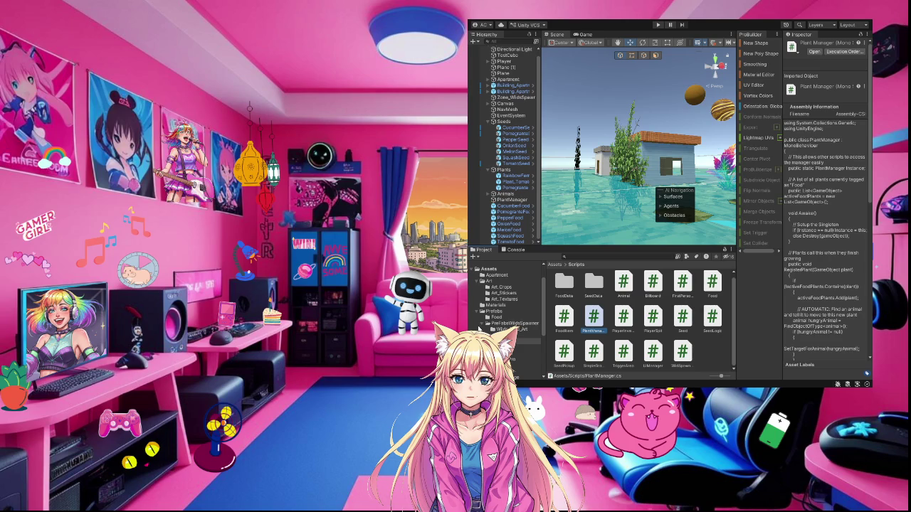
- Go from PrefabsWildsSpawner back to Assets/Scripts and select the SimpleGrowth script
left_click(502, 325)
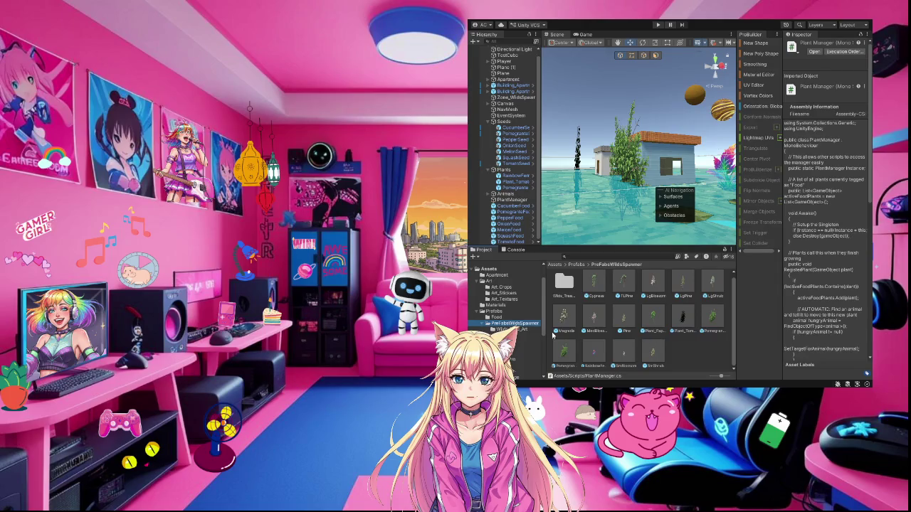
left_click(488, 269)
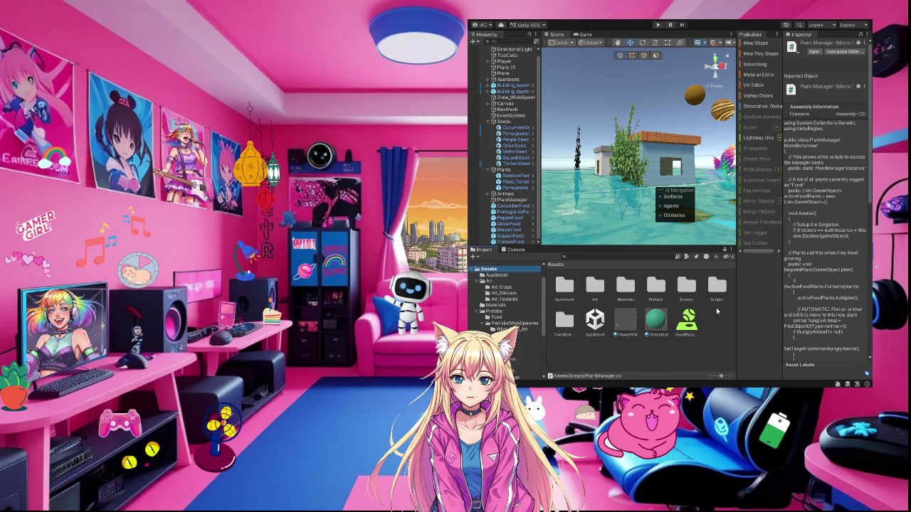
double_click(719, 291)
scroll(713, 345, "down", 1)
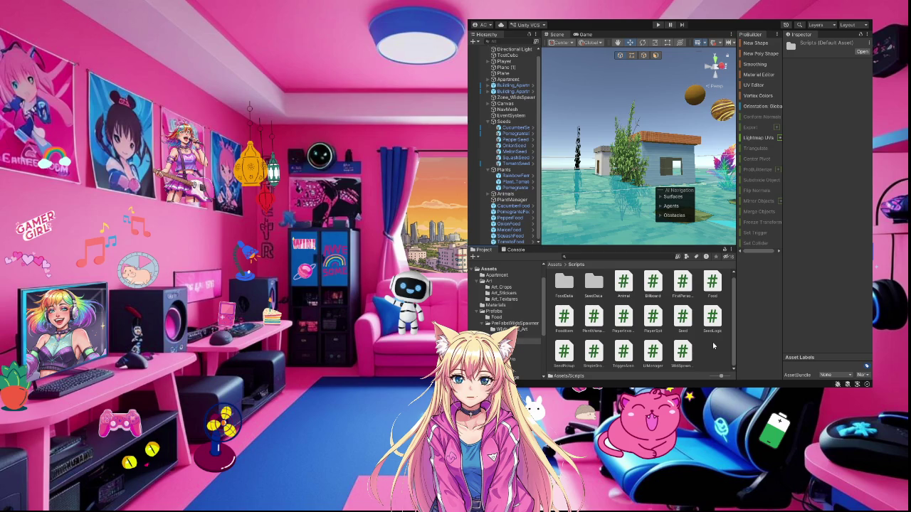
left_click(596, 356)
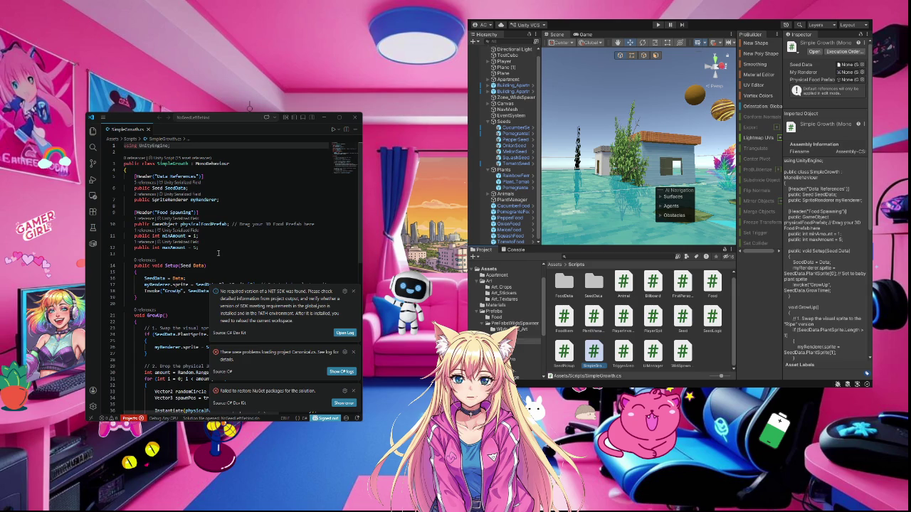
- Dismiss the .NET SDK, project-loading, NuGet restore and Git notifications in VS Code
left_click(353, 291)
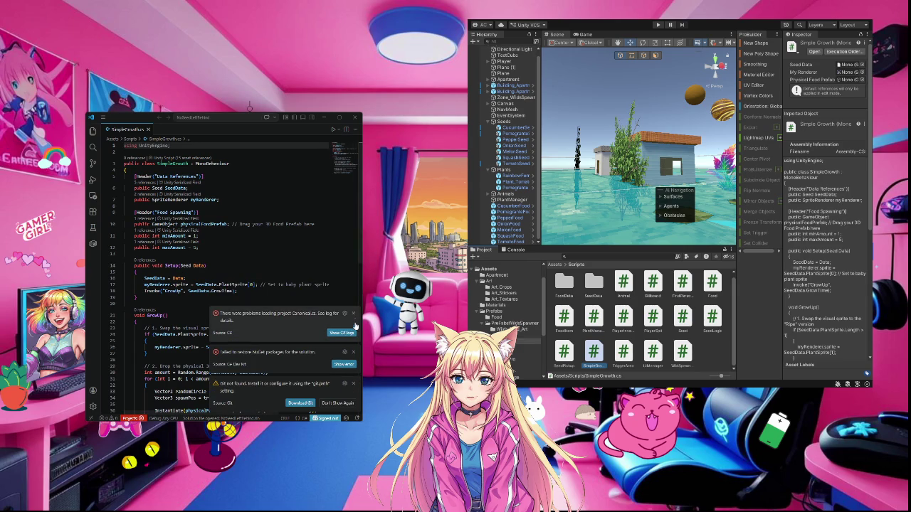
left_click(354, 314)
left_click(353, 352)
left_click(353, 383)
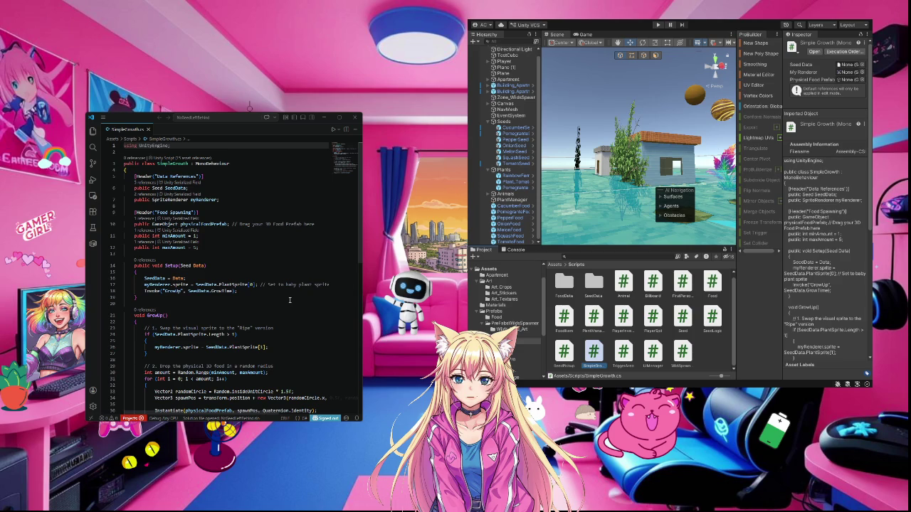
- Scroll through SimpleGrowth.cs down to the GrowUp method
scroll(290, 300, "down", 1)
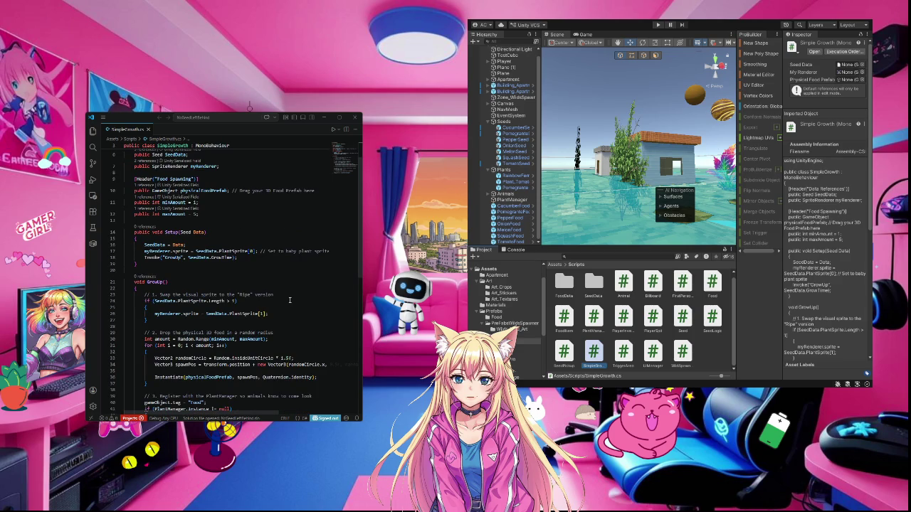
scroll(289, 300, "down", 1)
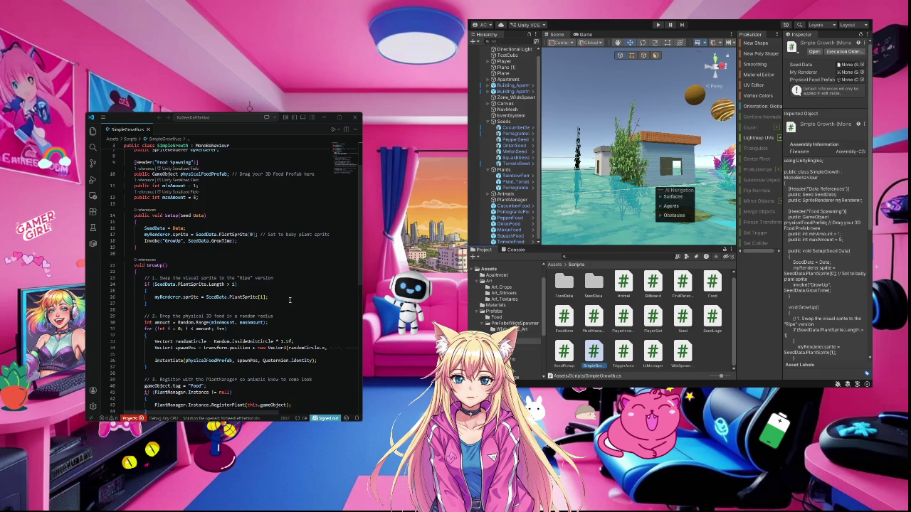
scroll(290, 300, "down", 3)
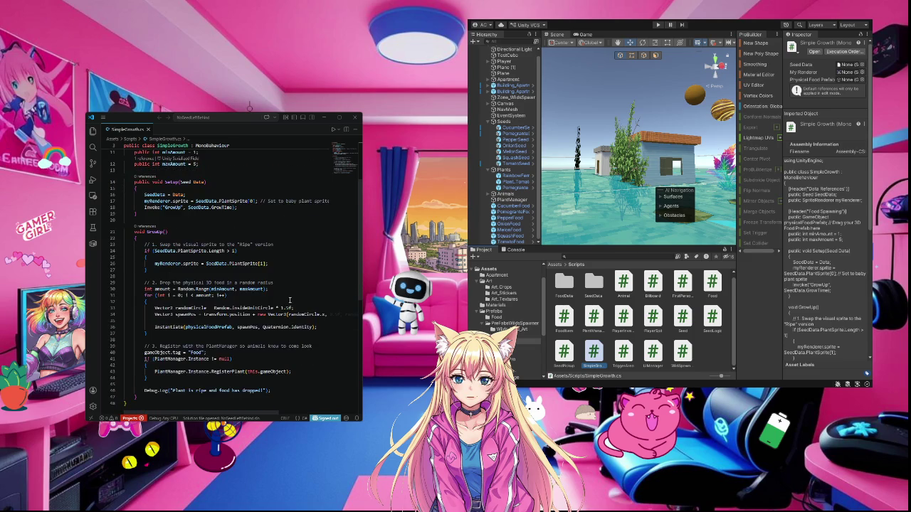
left_click(249, 107)
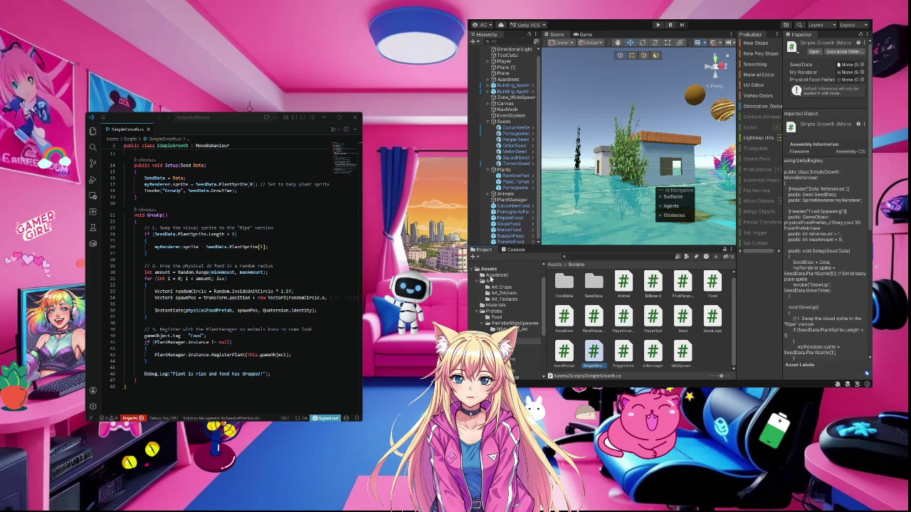
- Browse Apartment, Art, Materials, Prefabs and Food, ending on PrefabsWildsSpawner's Cypress, Pomegranate and RainbowFern prefabs
left_click(492, 276)
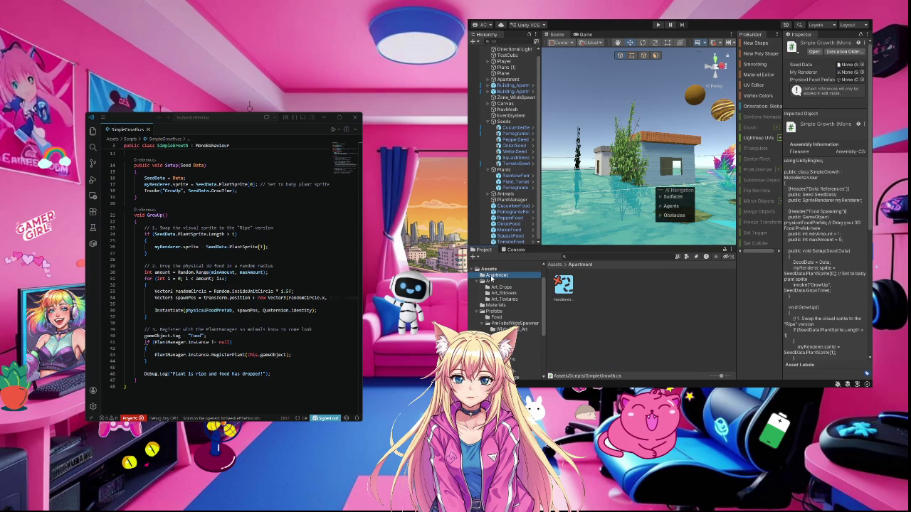
left_click(486, 281)
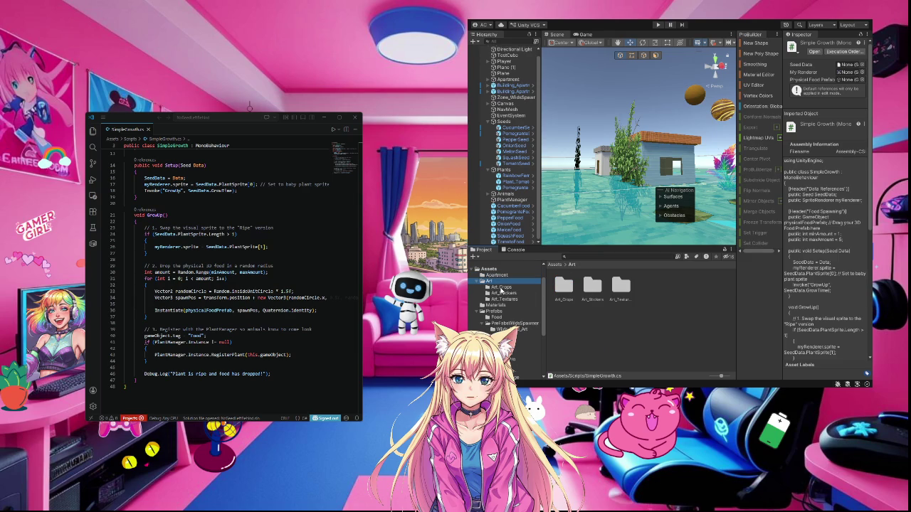
left_click(496, 306)
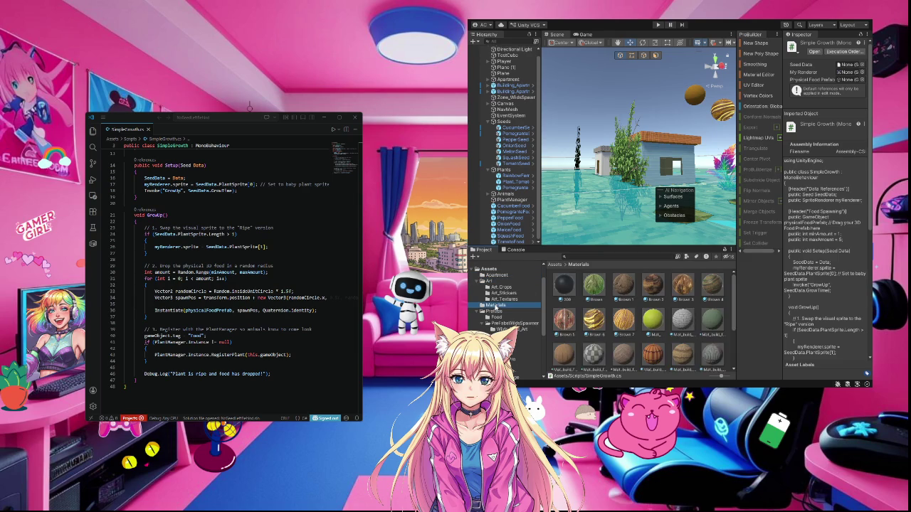
left_click(497, 313)
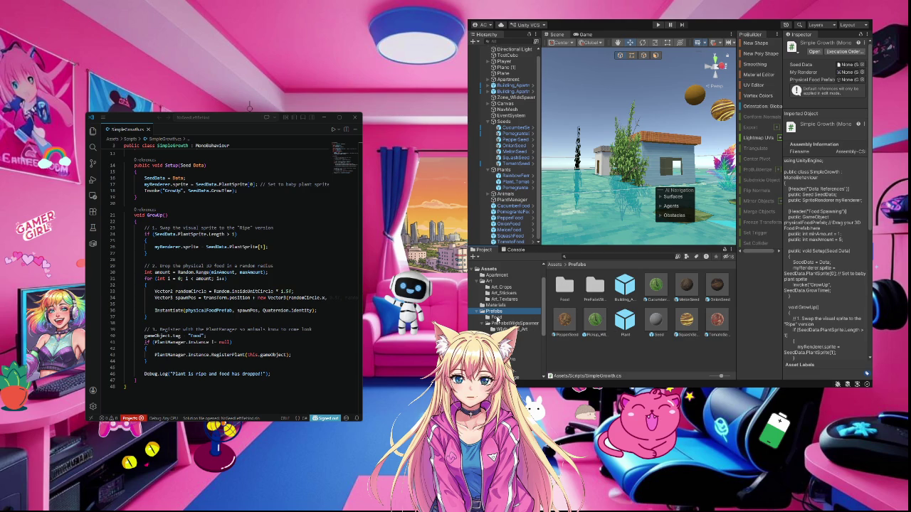
left_click(496, 317)
left_click(507, 323)
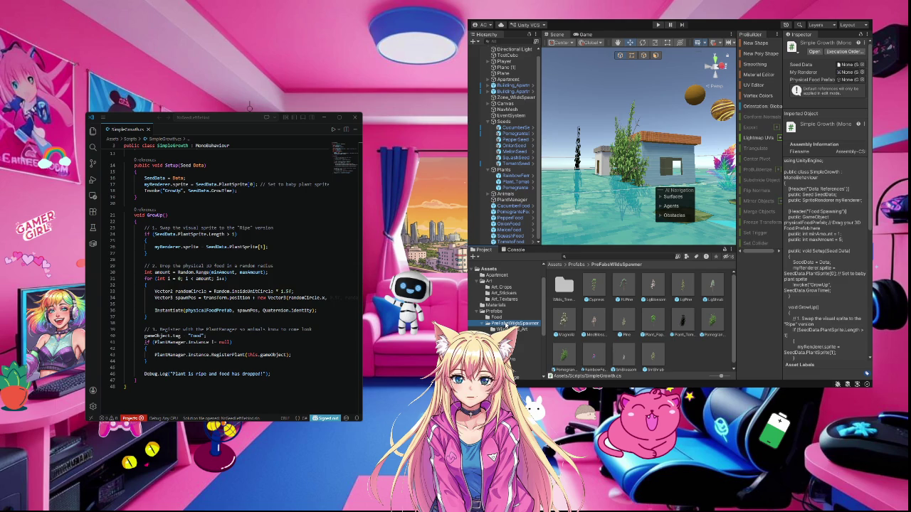
left_click(571, 283)
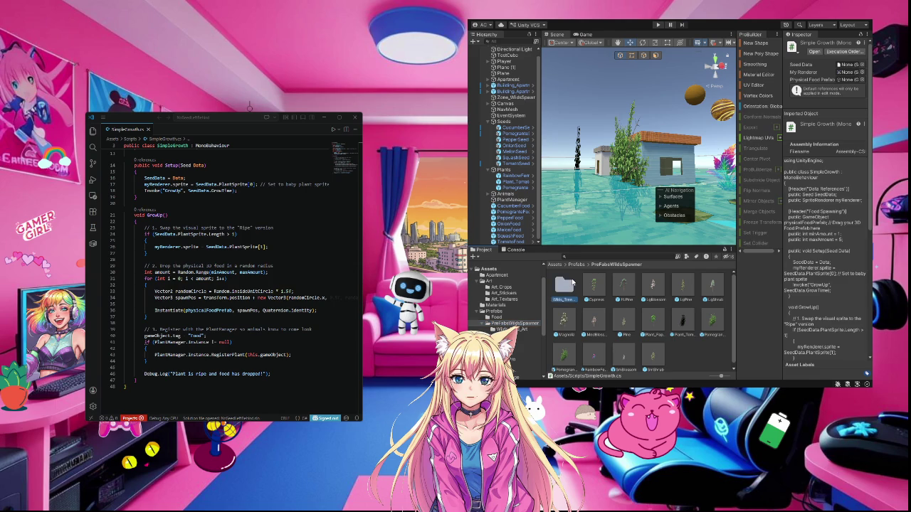
double_click(572, 284)
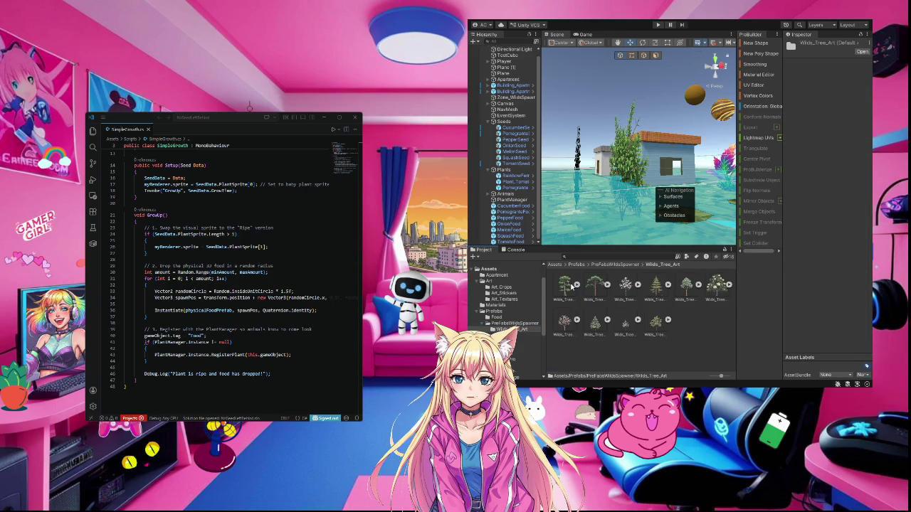
left_click(501, 325)
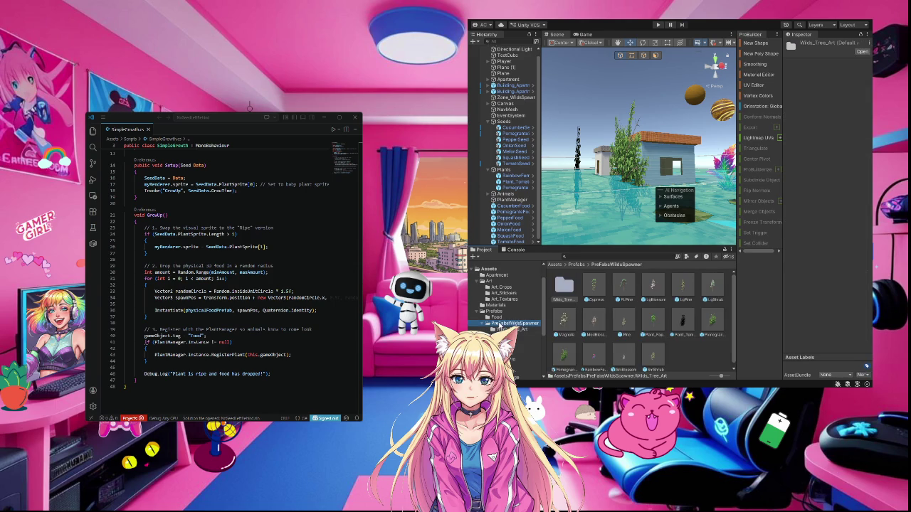
scroll(631, 356, "down", 1)
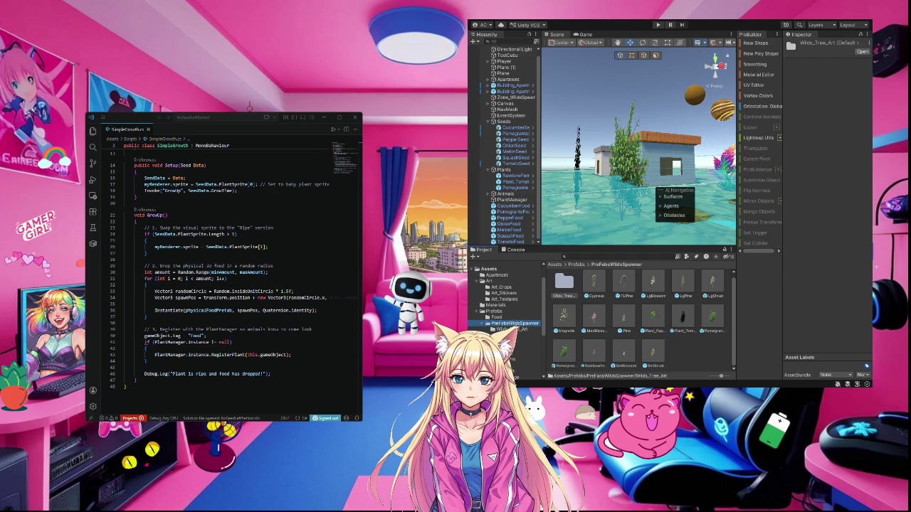
- Inspect the CucumberFood prefab in Prefabs/Food (Rigidbody, Sphere Collider, Food Item), then return to Assets
left_click(492, 311)
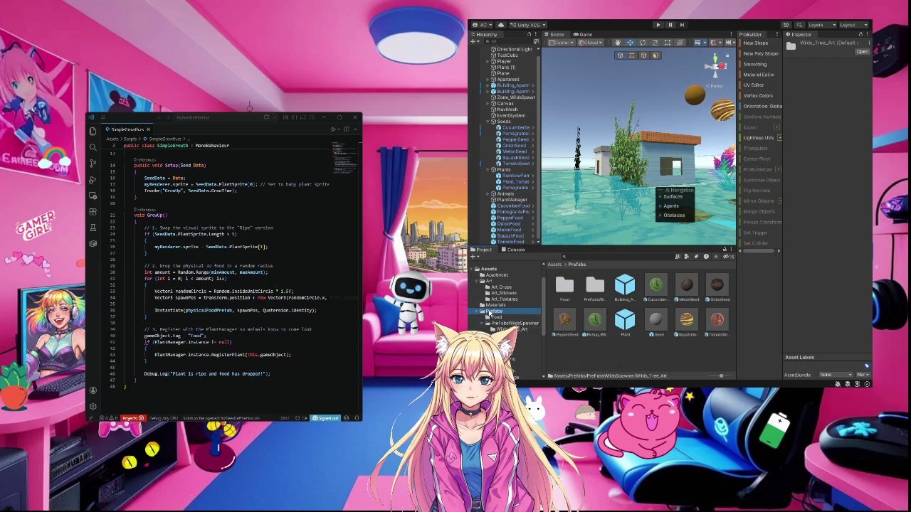
double_click(564, 285)
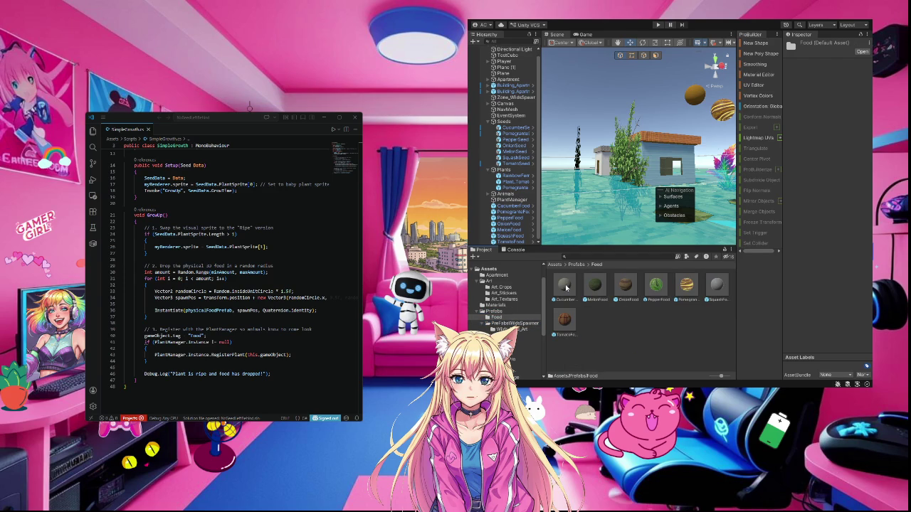
left_click(566, 287)
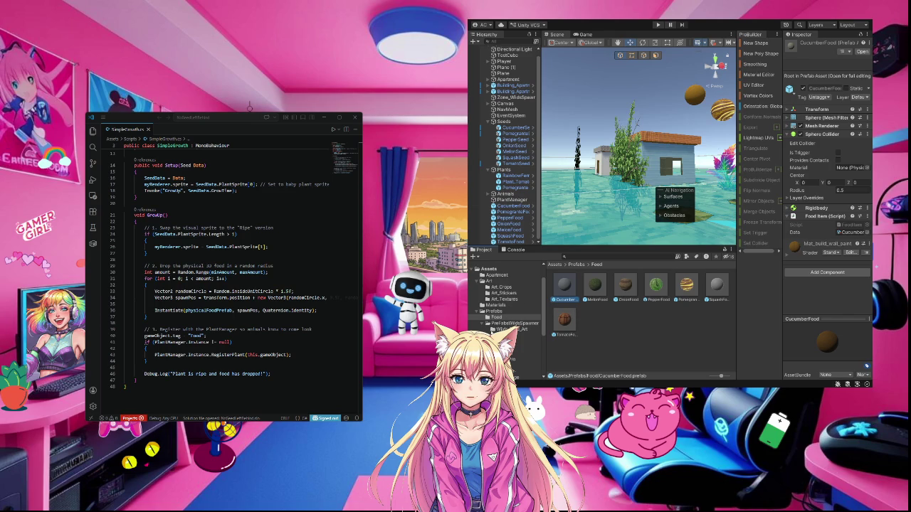
left_click(493, 270)
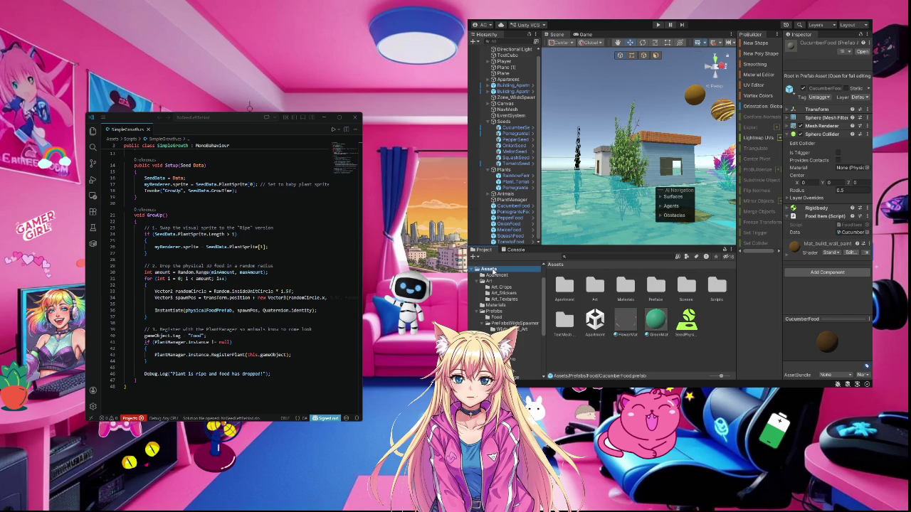
- Collapse the Seeds and Plants groups in the Hierarchy and inspect the PlantManager object
double_click(719, 288)
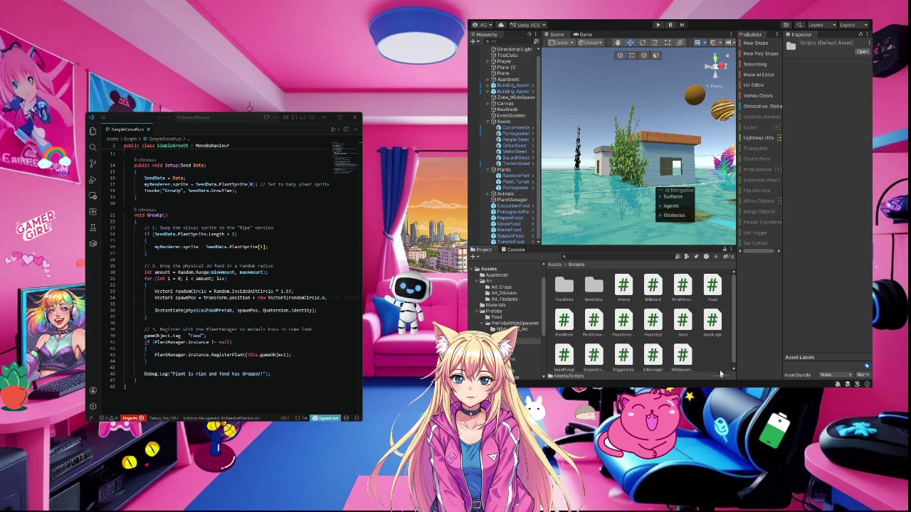
scroll(725, 364, "down", 1)
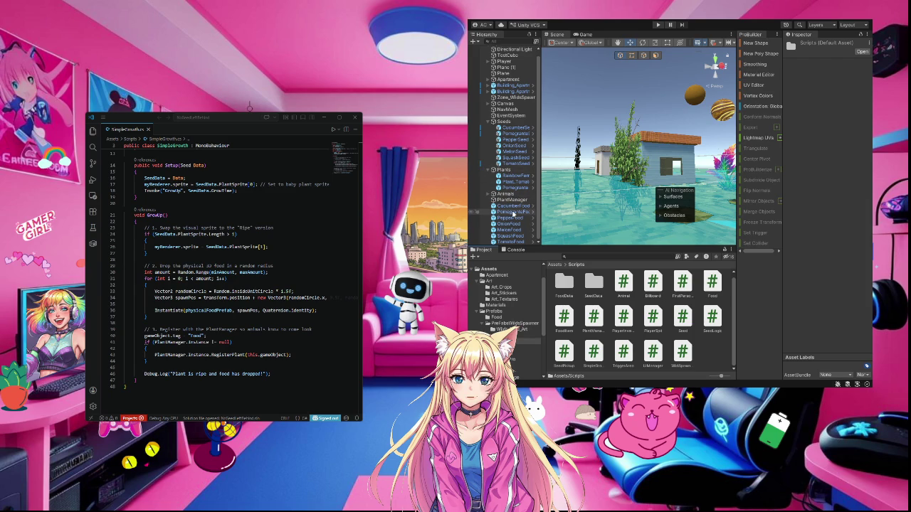
left_click(488, 122)
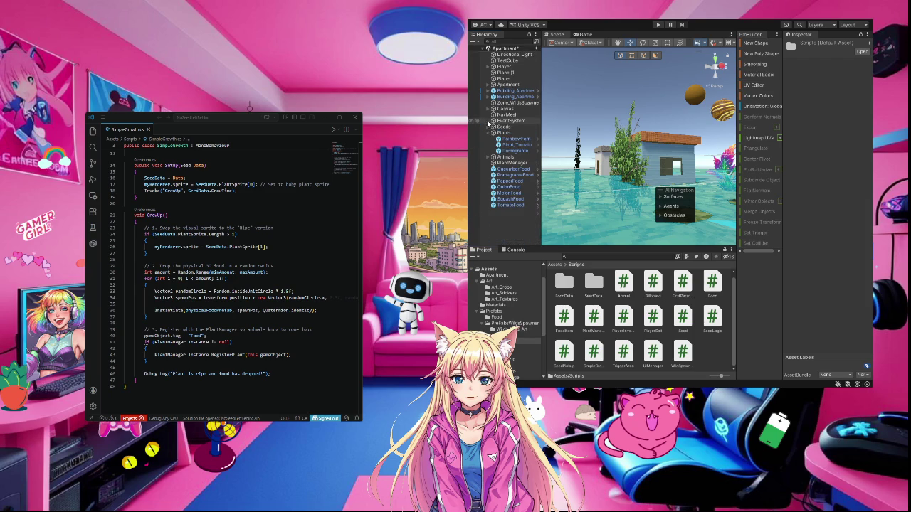
left_click(489, 132)
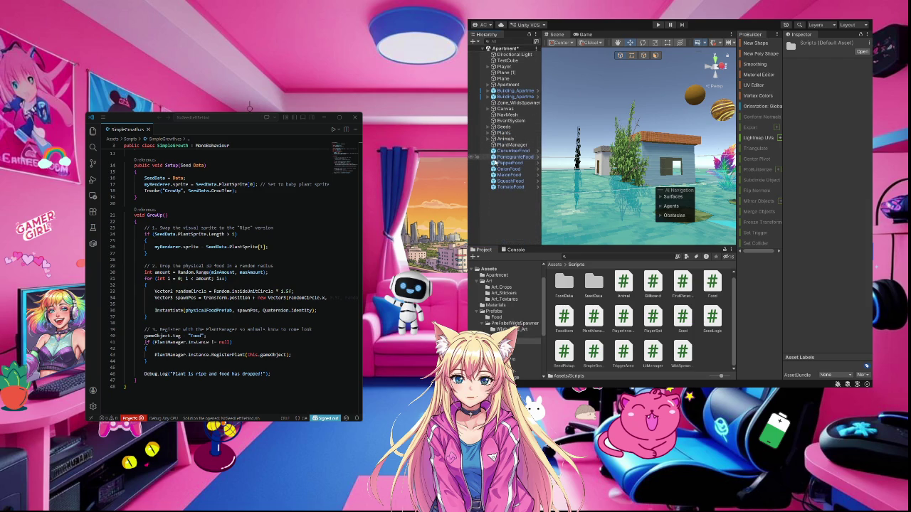
left_click(507, 145)
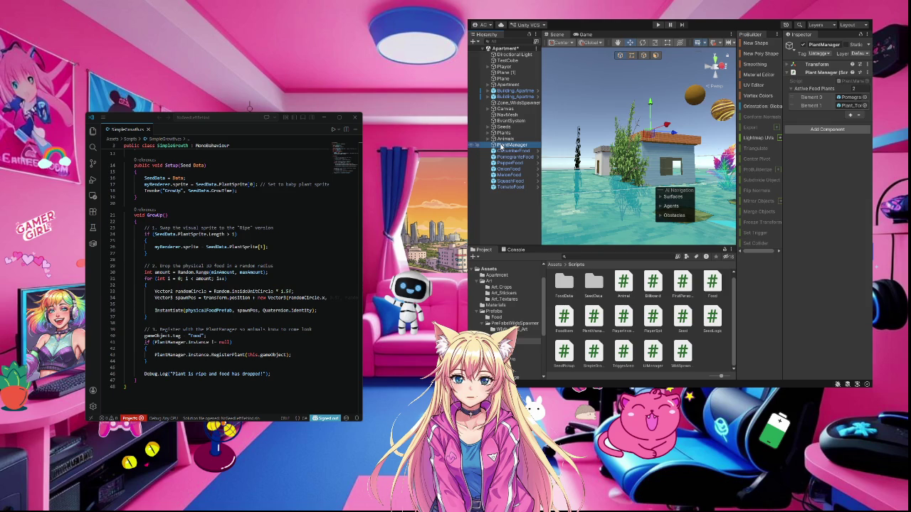
- Review PepperSeed's Seed Pickup settings, then open the Scripts/FoodData folder
left_click(505, 126)
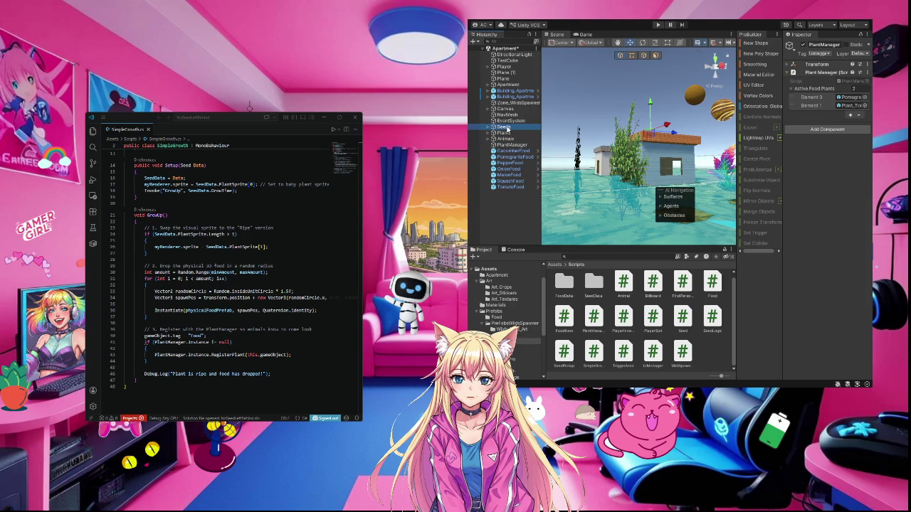
left_click(487, 126)
left_click(503, 145)
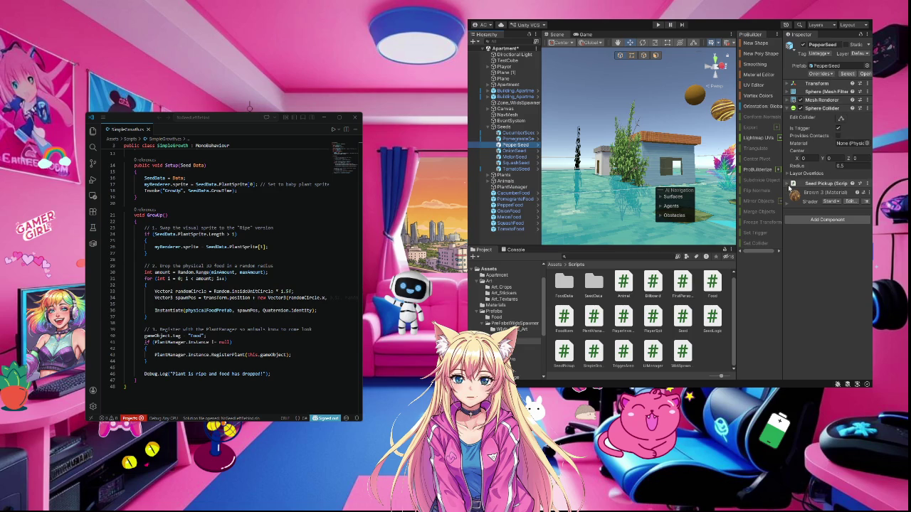
left_click(787, 185)
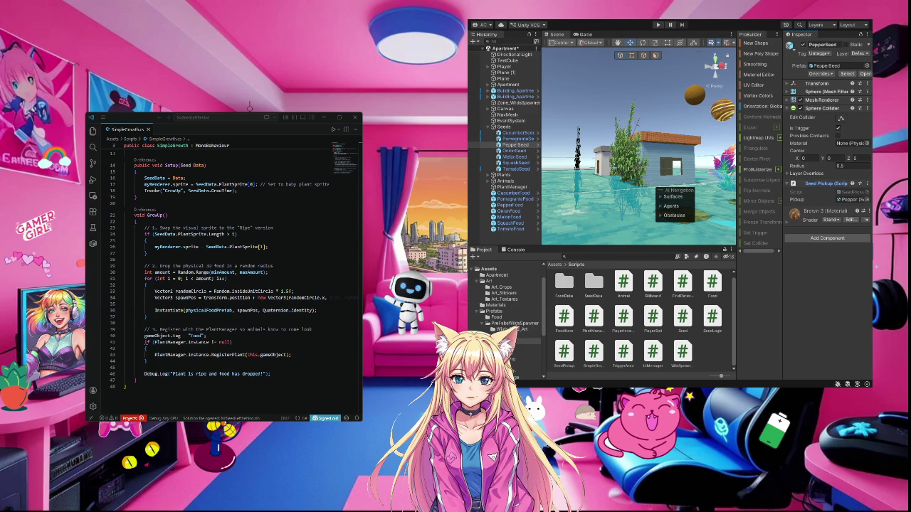
double_click(561, 284)
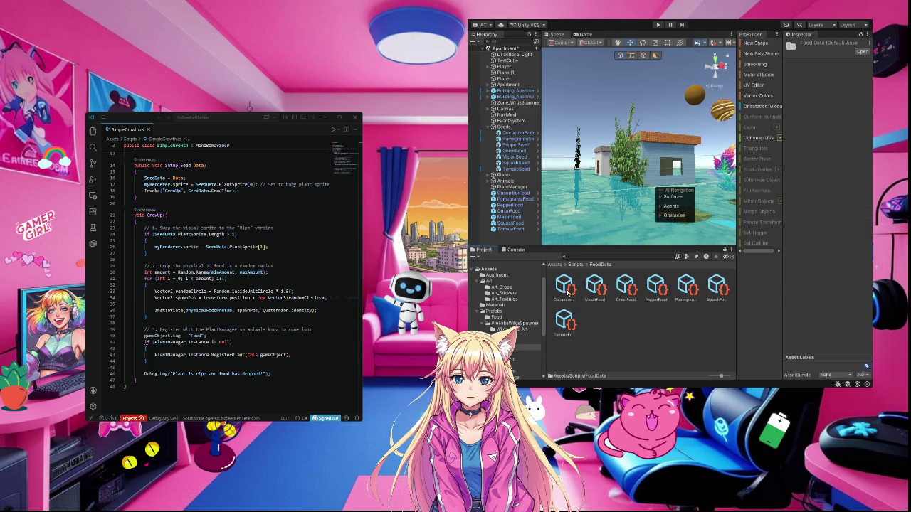
- Select the Cucumber Food data asset and try assigning its Visual Prefab
left_click(562, 292)
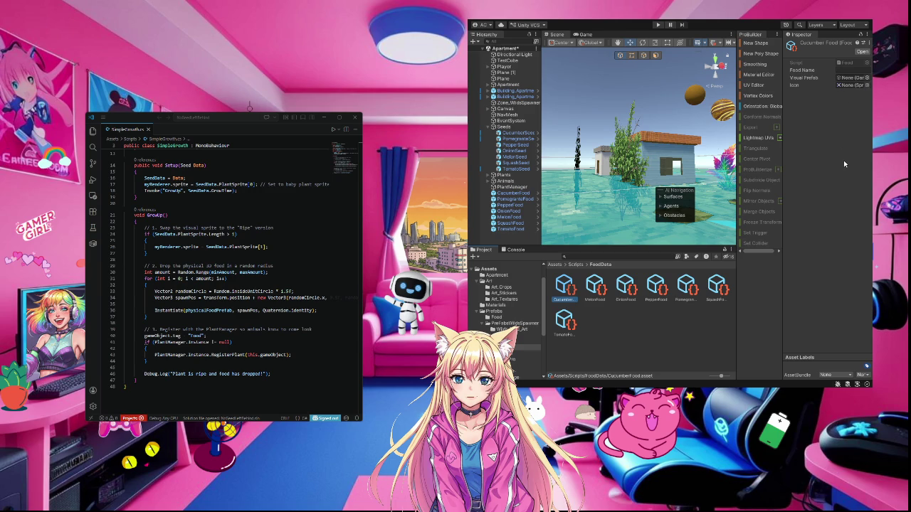
left_click(867, 78)
left_click(867, 77)
left_click(563, 289)
mouse_move(513, 195)
left_mouse_down()
mouse_move(640, 149)
mouse_move(828, 111)
mouse_move(849, 79)
left_mouse_up()
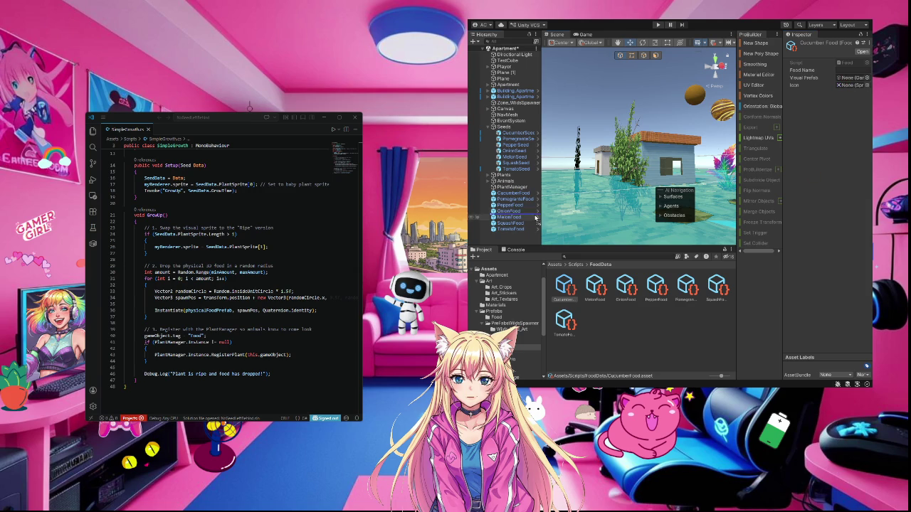
- Lock the Inspector on the Cucumber Food data asset and show the Prefabs/Food folder
left_click(502, 194)
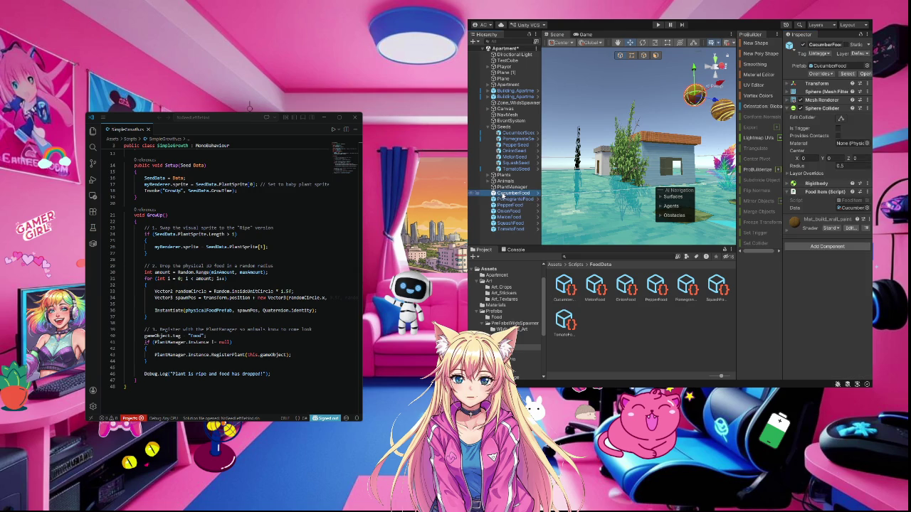
left_click(572, 289)
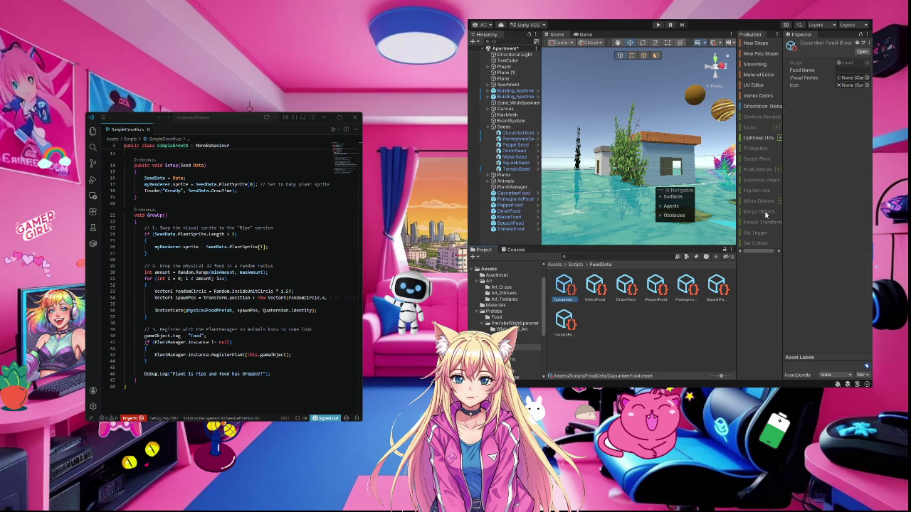
left_click(861, 34)
left_click(494, 317)
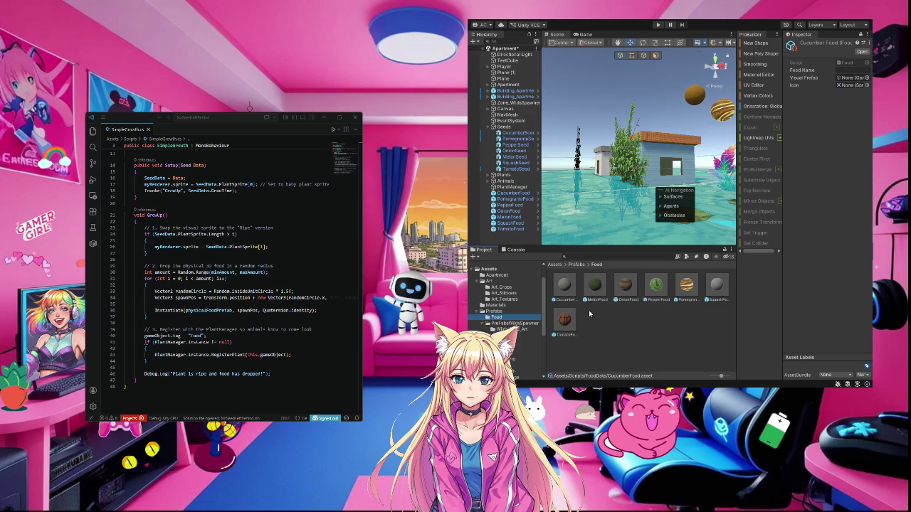
- Assign the CucumberFood prefab as Cucumber Food's Visual Prefab and collapse the extra Project folders
mouse_move(564, 286)
left_mouse_down()
mouse_move(740, 201)
mouse_move(848, 84)
left_mouse_up()
left_click(483, 324)
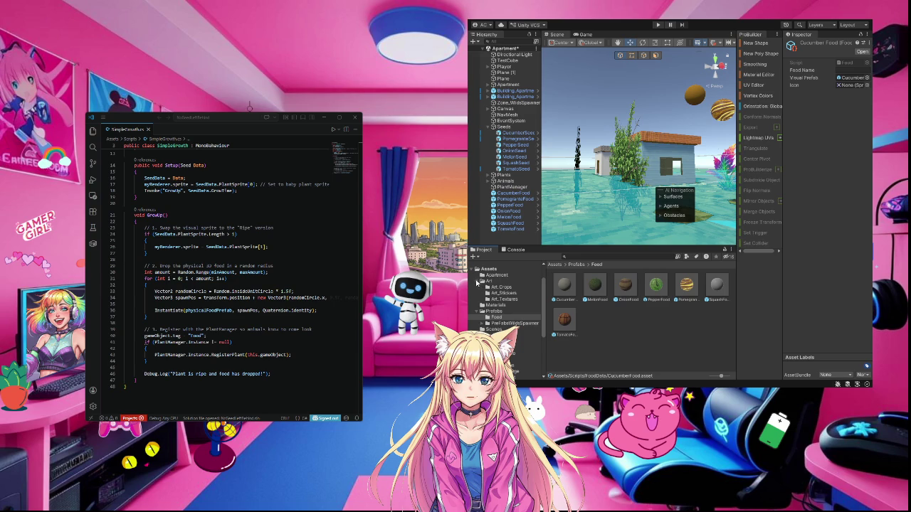
left_click(477, 281)
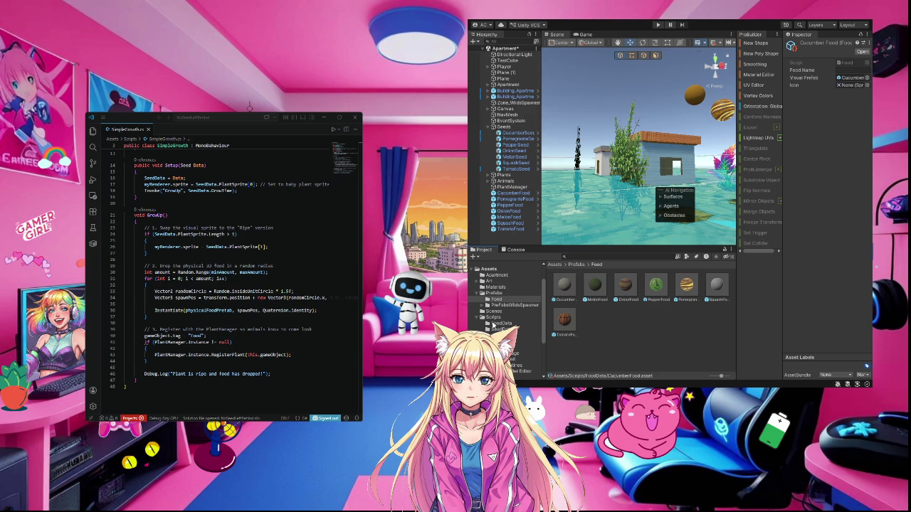
- Set the Melon Food data asset's Visual Prefab to the MelonFood prefab
left_click(498, 324)
left_click(595, 287)
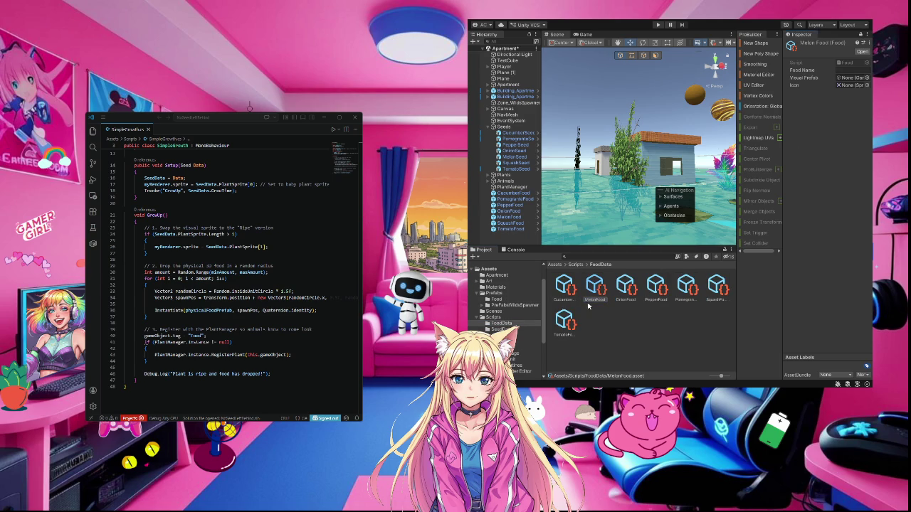
left_click(496, 299)
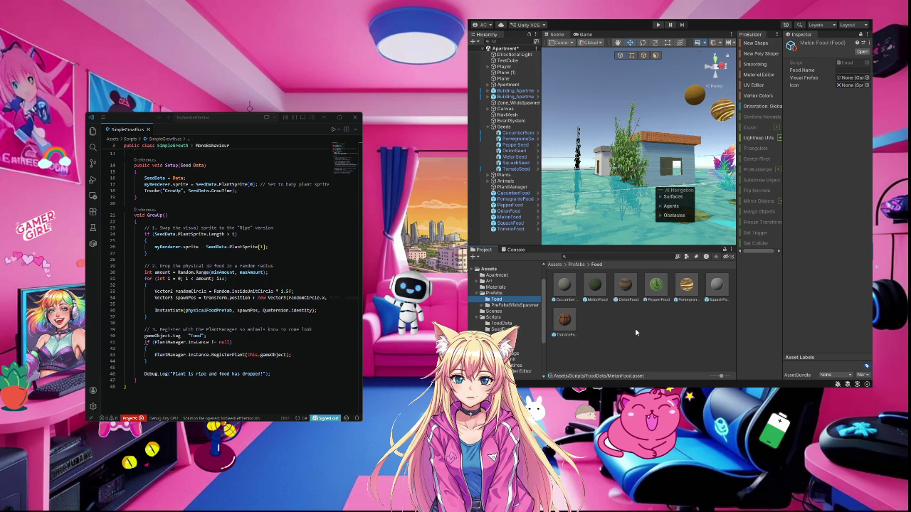
mouse_move(596, 287)
left_mouse_down()
mouse_move(868, 71)
mouse_move(859, 81)
left_mouse_up()
left_click(504, 324)
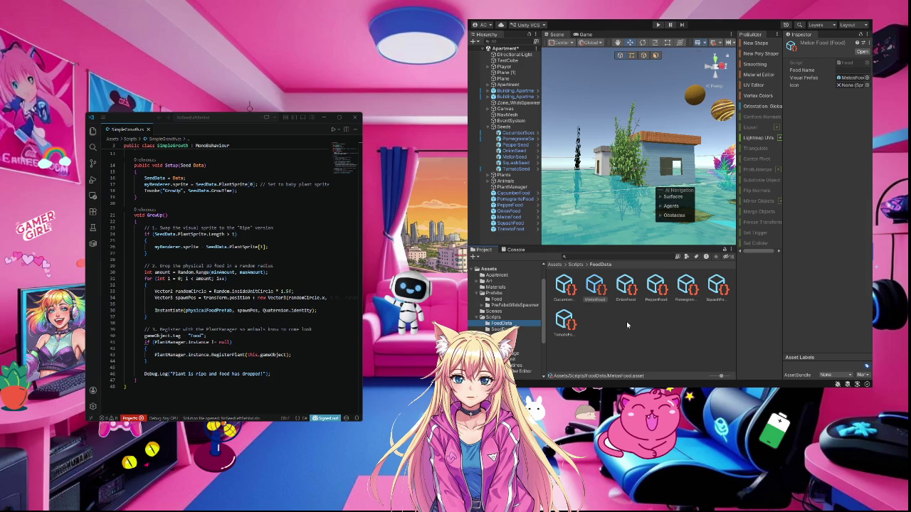
left_click(627, 289)
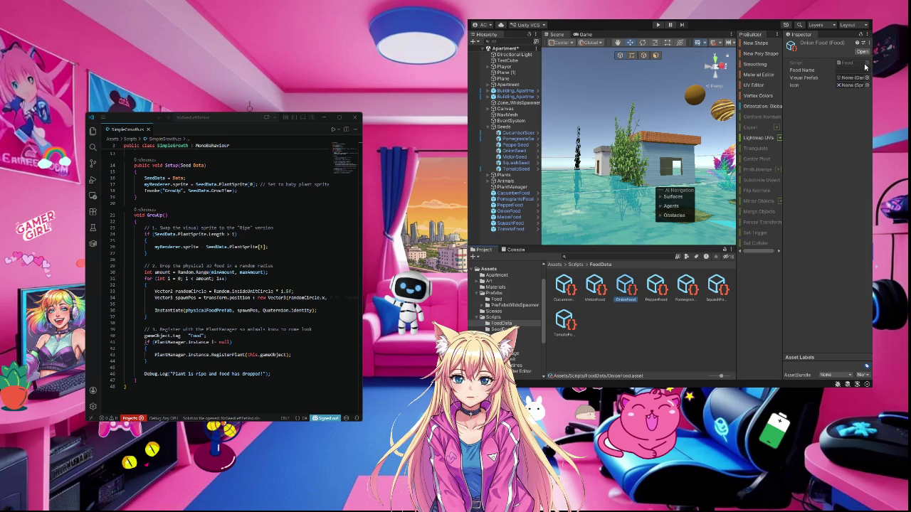
- Set OnionFood and PepperFood prefabs as the Onion and Pepper data assets' Visual Prefabs
left_click(861, 37)
left_click(495, 299)
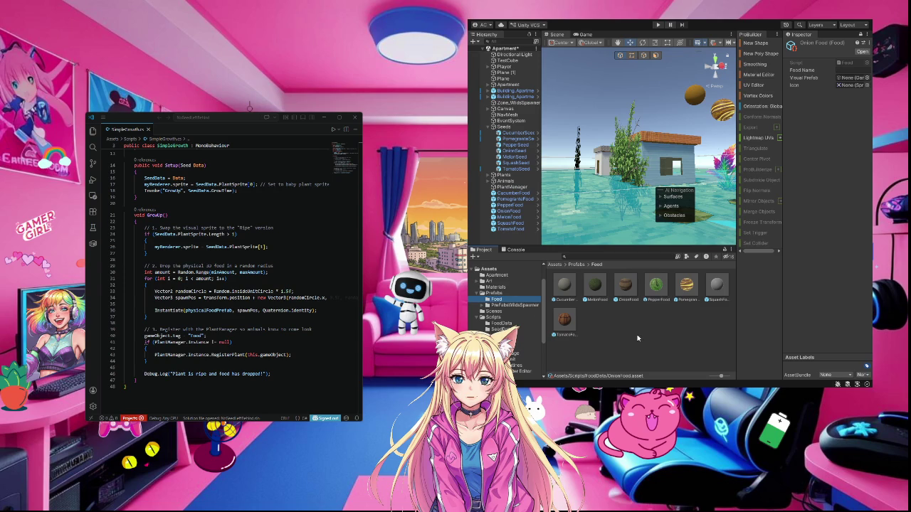
mouse_move(631, 286)
left_mouse_down()
mouse_move(804, 206)
mouse_move(845, 83)
left_mouse_up()
left_click(503, 324)
left_click(656, 286)
left_click(861, 78)
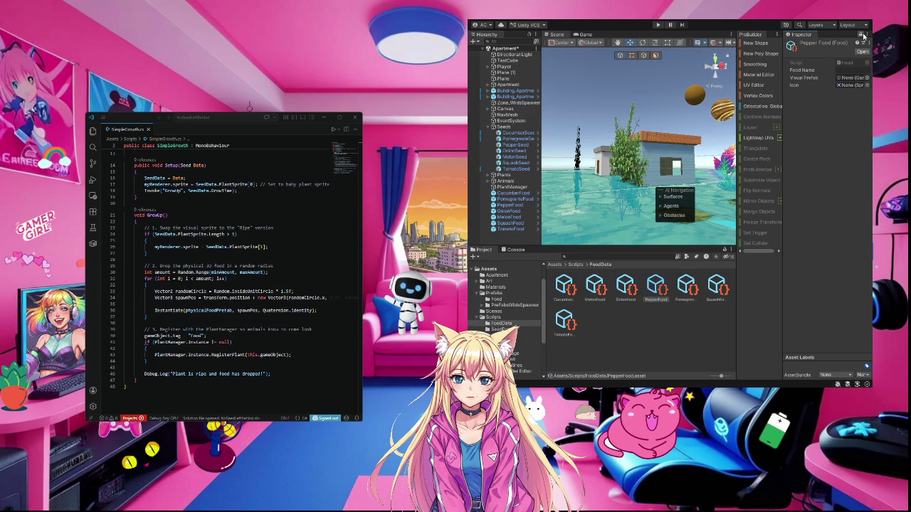
left_click(501, 299)
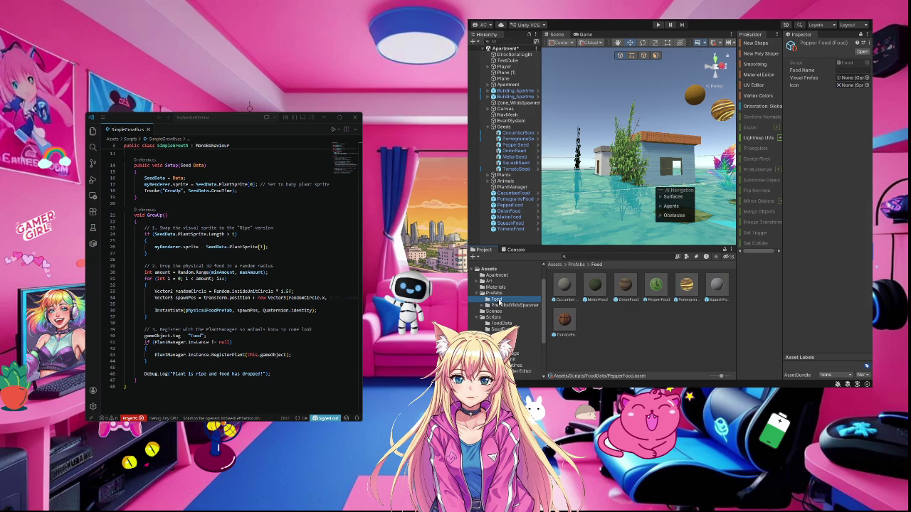
left_click_drag(656, 285, 847, 78)
left_click(499, 324)
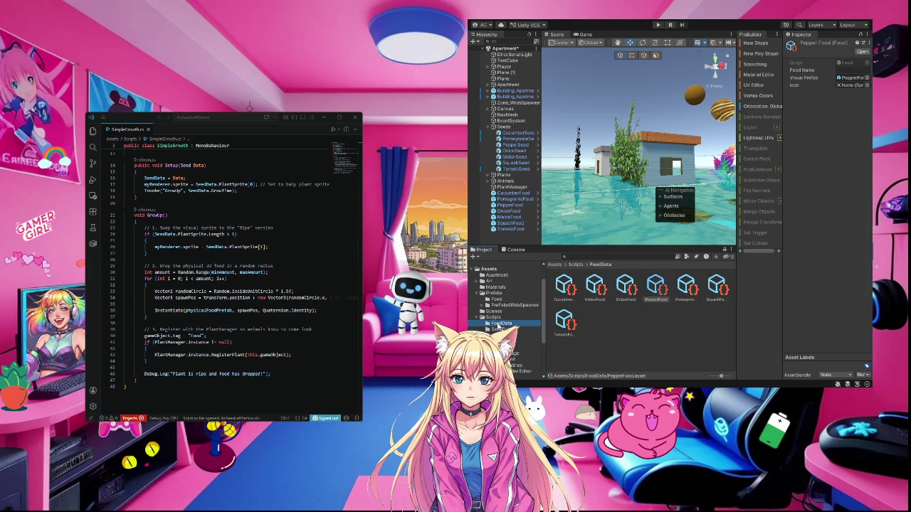
- Set the Pomegranate and SquashFood prefabs as the Pomegranate and Squash data Visual Prefabs
left_click(686, 292)
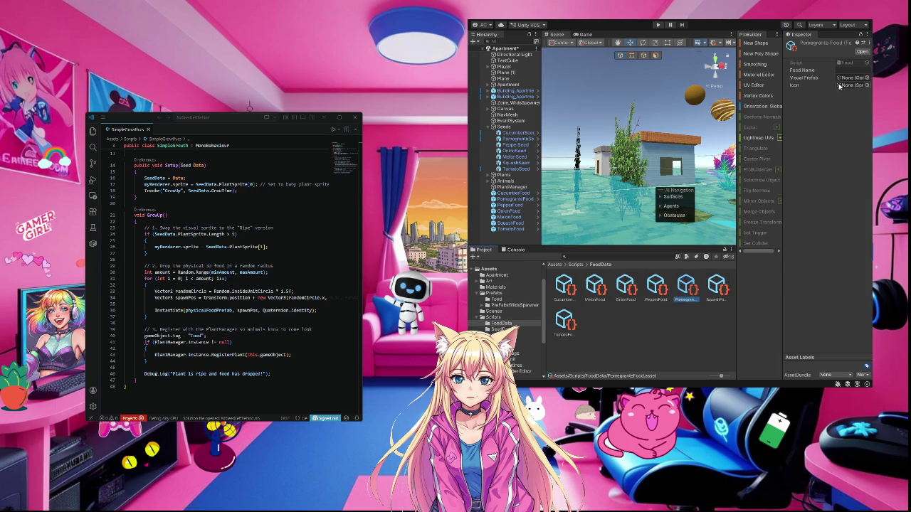
left_click(863, 79)
left_click(496, 299)
left_click_drag(687, 285, 847, 83)
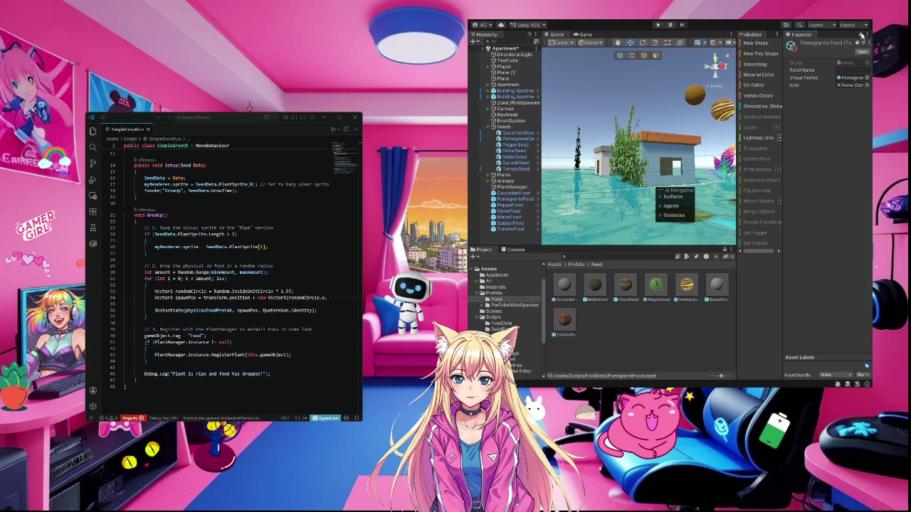
left_click(501, 324)
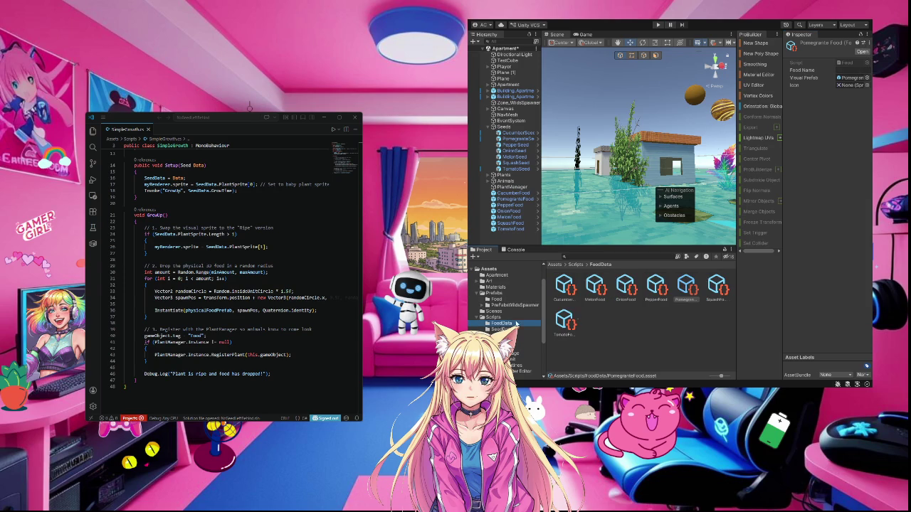
left_click(713, 290)
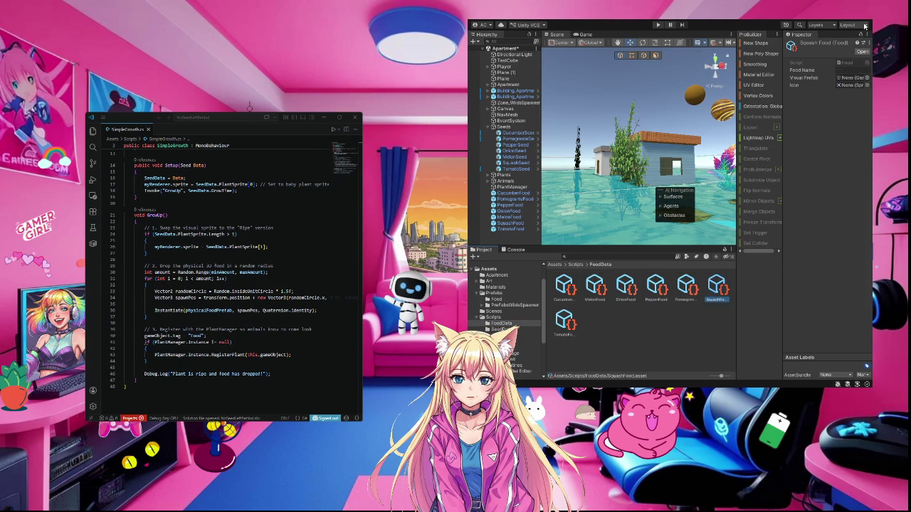
left_click(496, 300)
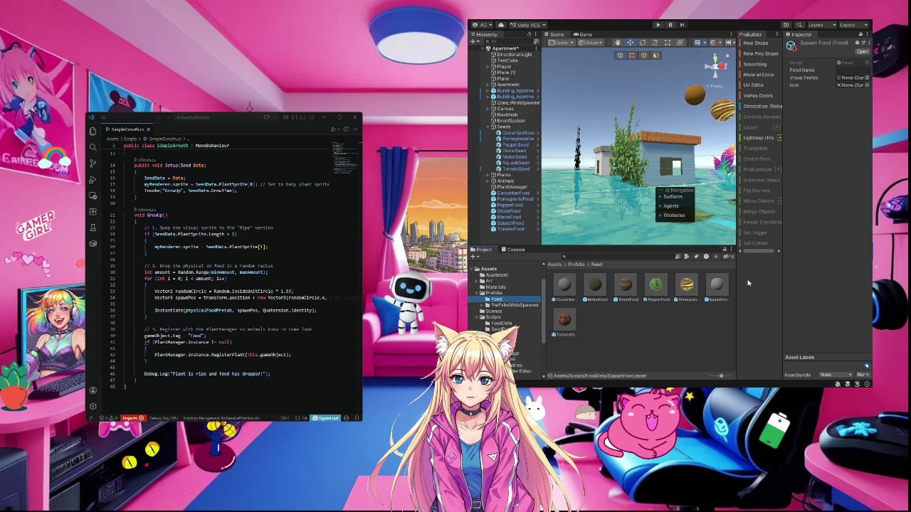
left_click(853, 78)
left_click_drag(854, 82, 856, 84)
left_click(502, 323)
- Set TomatoFood as Tomato Food's Visual Prefab, unlock the Inspector, and inspect the TomatoFood prefab
left_click(559, 324)
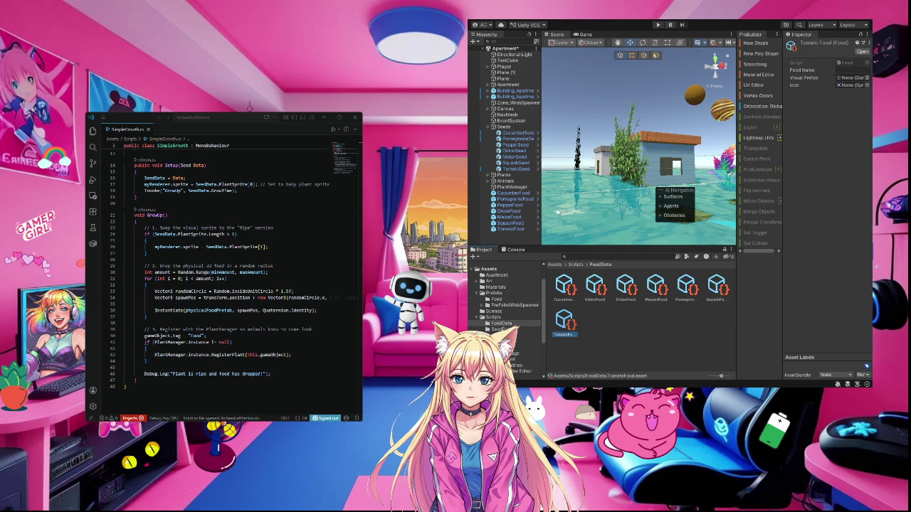
left_click(860, 36)
left_click(496, 298)
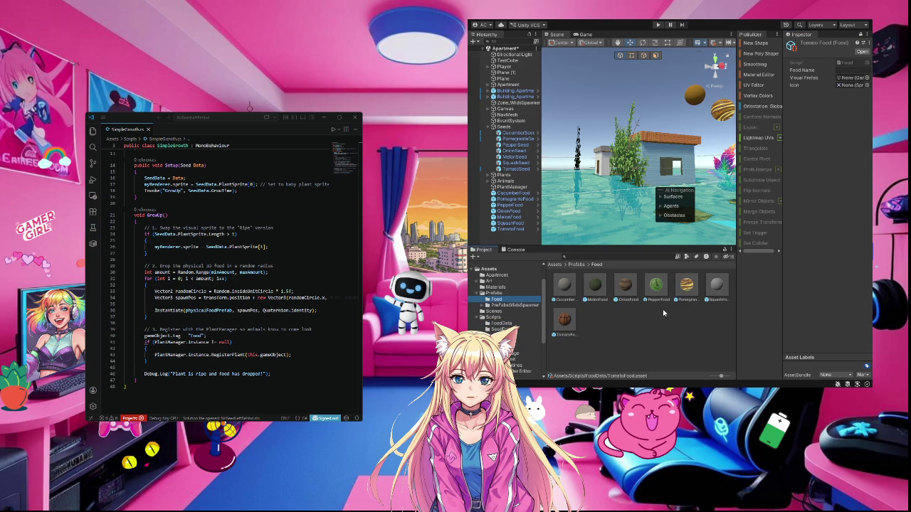
left_click_drag(573, 324, 858, 83)
left_click(680, 334)
left_click(569, 327)
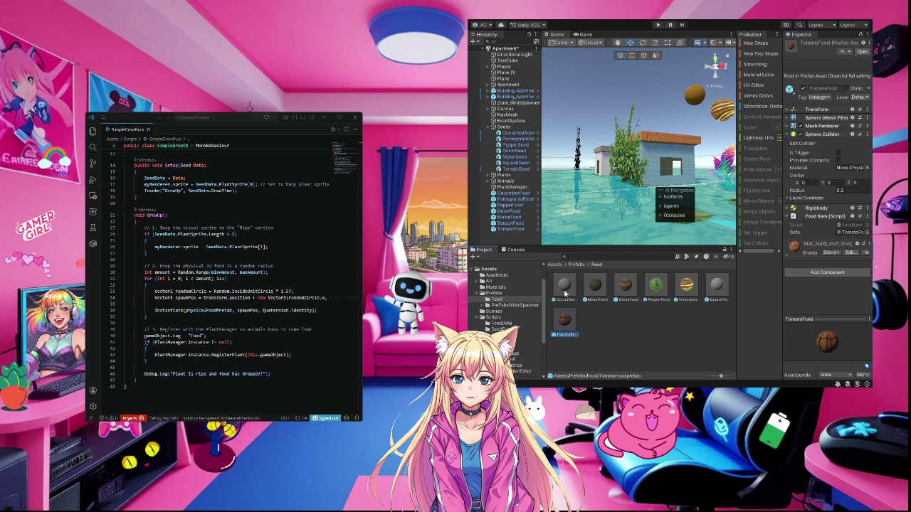
- Check in FoodData that Cucumber Food's Visual Prefab is the CucumberFood prefab, then deselect it
left_click(507, 325)
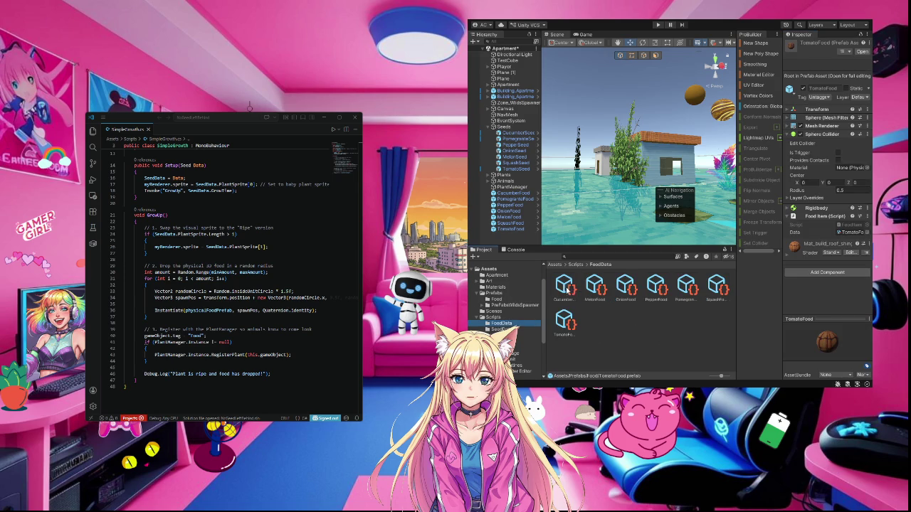
left_click(570, 288)
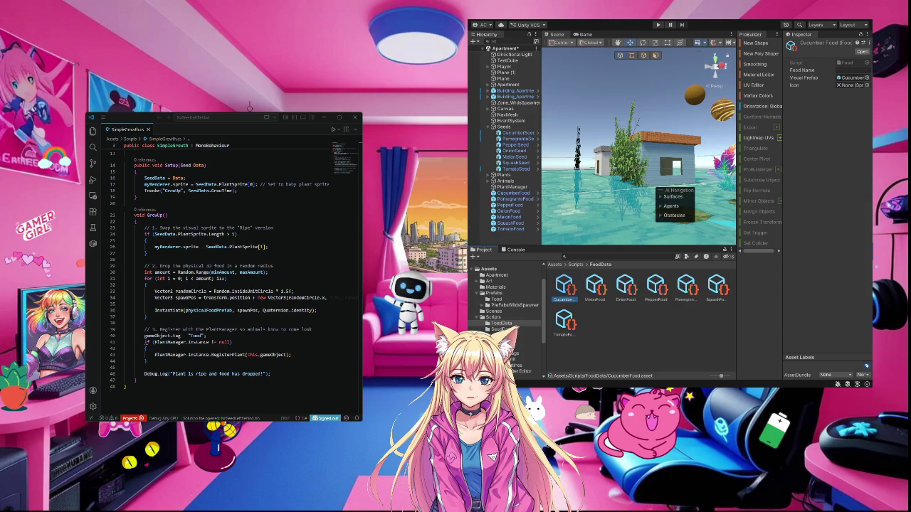
left_click(680, 351)
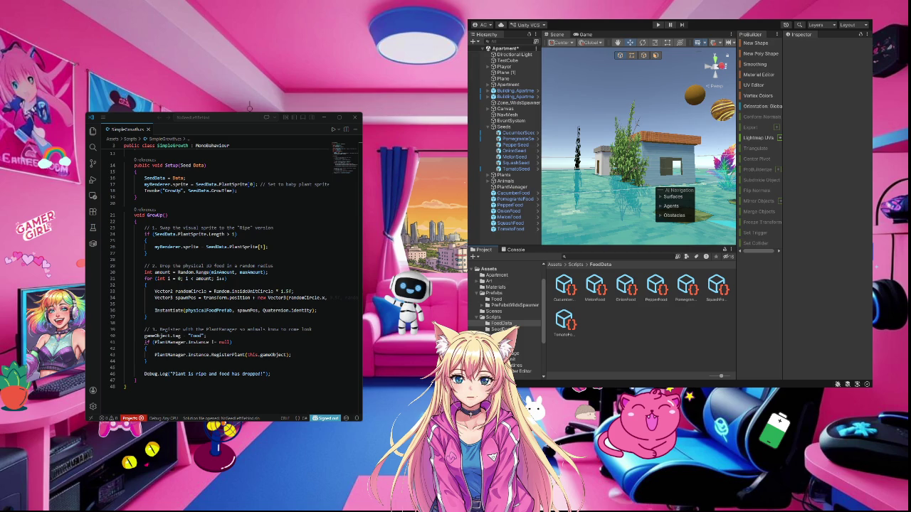
- Create a new C# script in the Assets/Scripts folder beside FoodItem
left_click(491, 269)
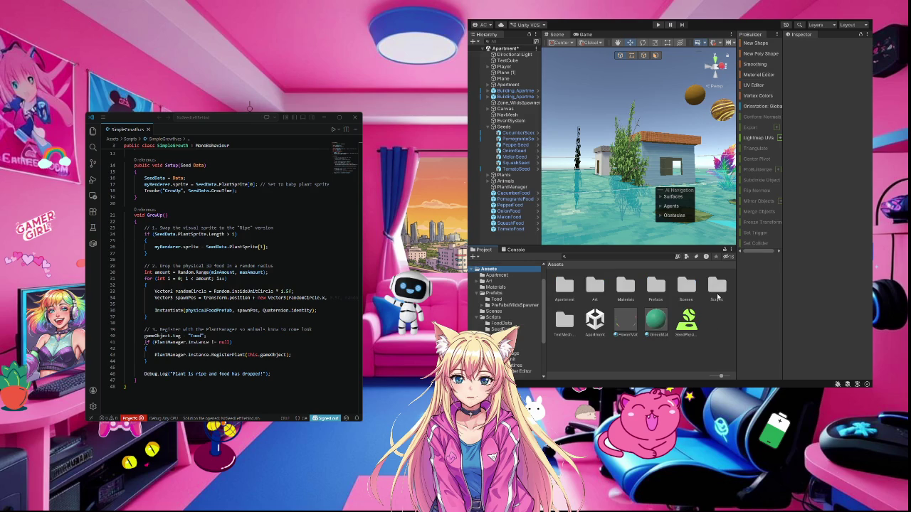
double_click(718, 292)
scroll(711, 359, "down", 1)
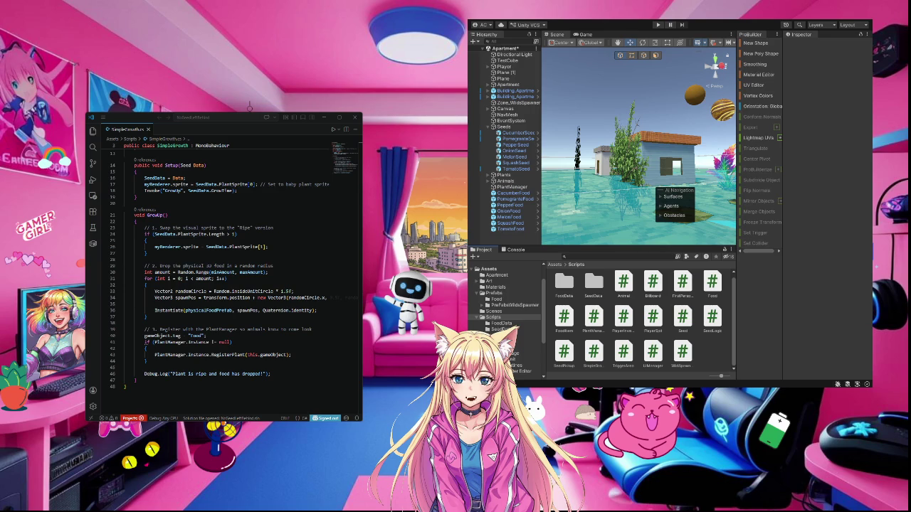
left_click(710, 366)
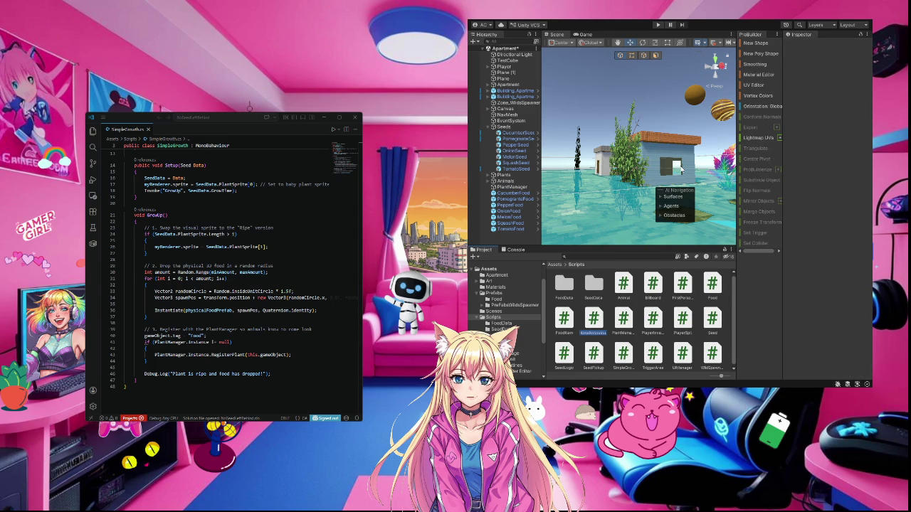
- Name the new script PlayerHand and open PlayerHand.cs in Visual Studio Code
type("Player")
type("Hand")
key("Return")
double_click(599, 321)
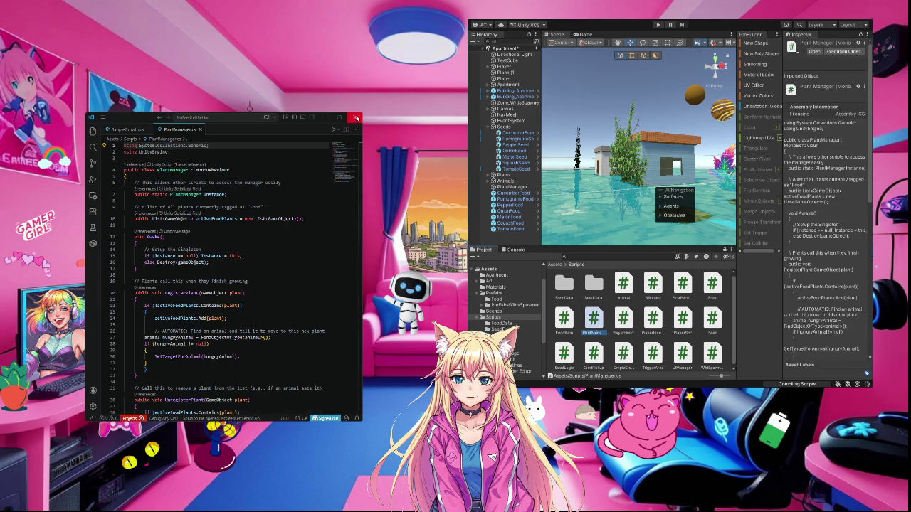
left_click(625, 322)
double_click(625, 321)
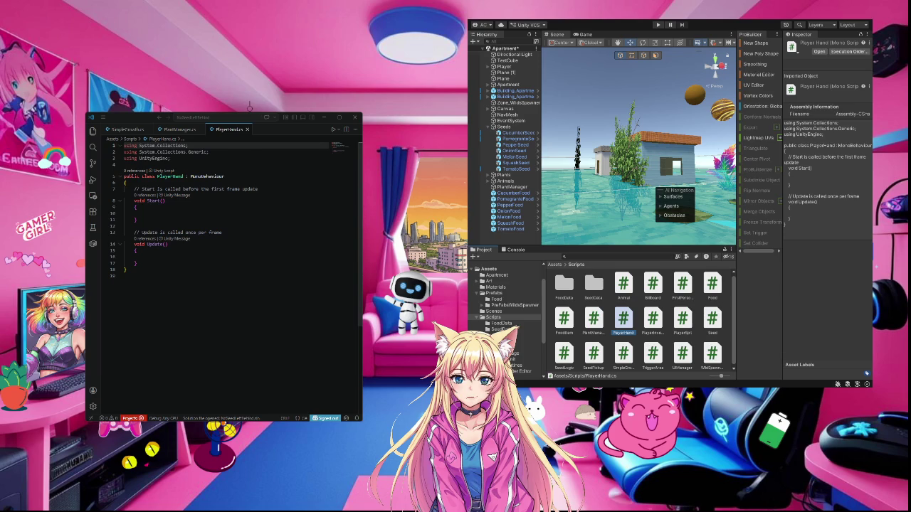
- Replace the template class with pasted holdPoint, TryPickUp and PlaceItem code, removing unused using lines
left_click_drag(171, 165, 190, 282)
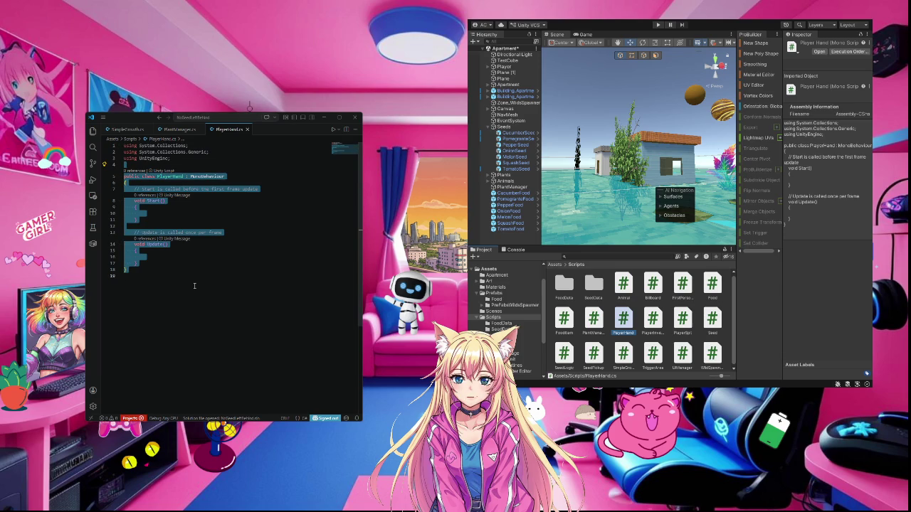
key("ctrl+v")
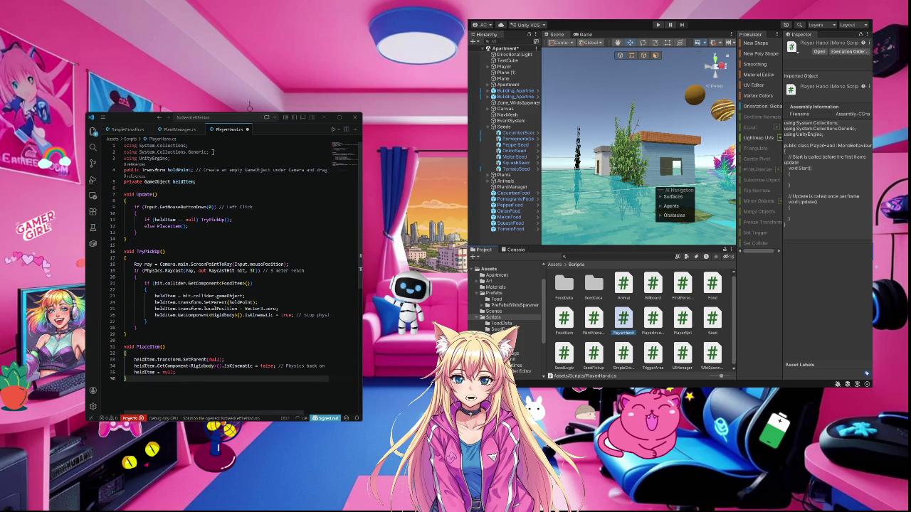
left_click_drag(211, 152, 118, 143)
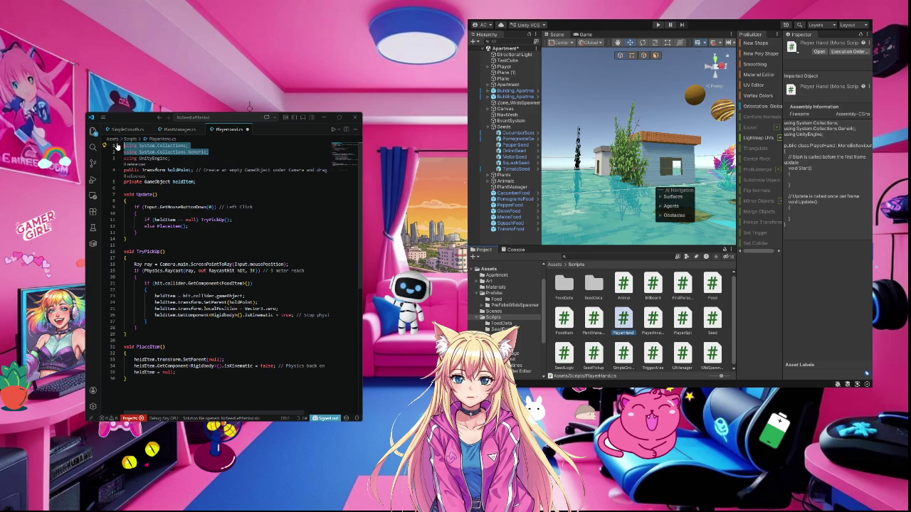
key("BackSpace")
key("Delete")
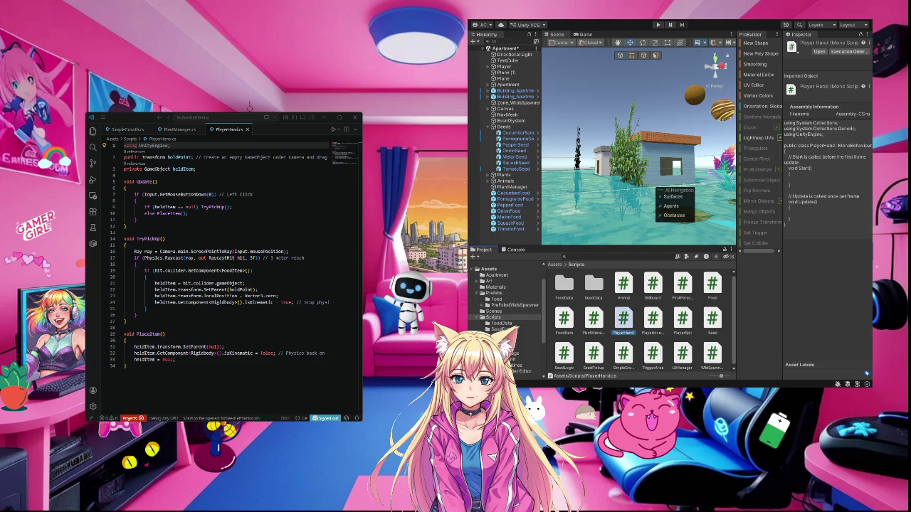
key("alt+Tab")
key("alt+Tab")
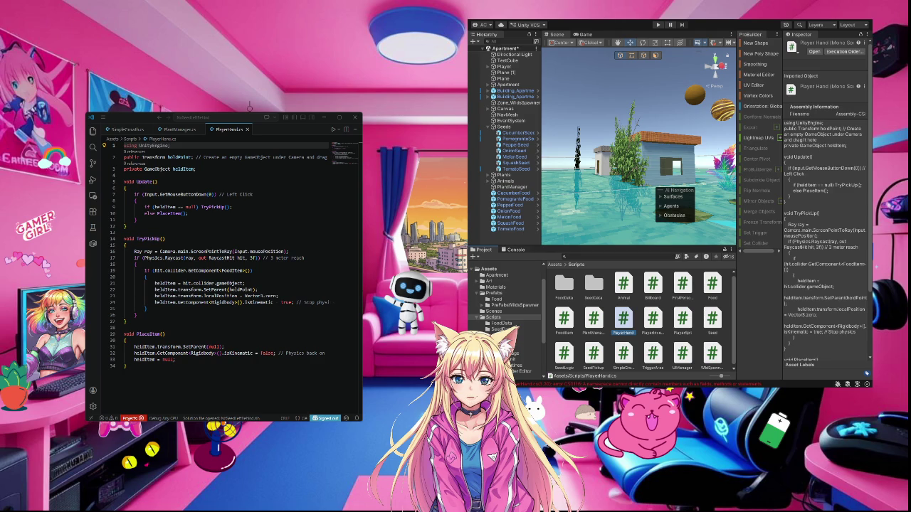
- Show the two CS0116 compile errors for PlayerHand.cs in Unity's Console
left_click(637, 384)
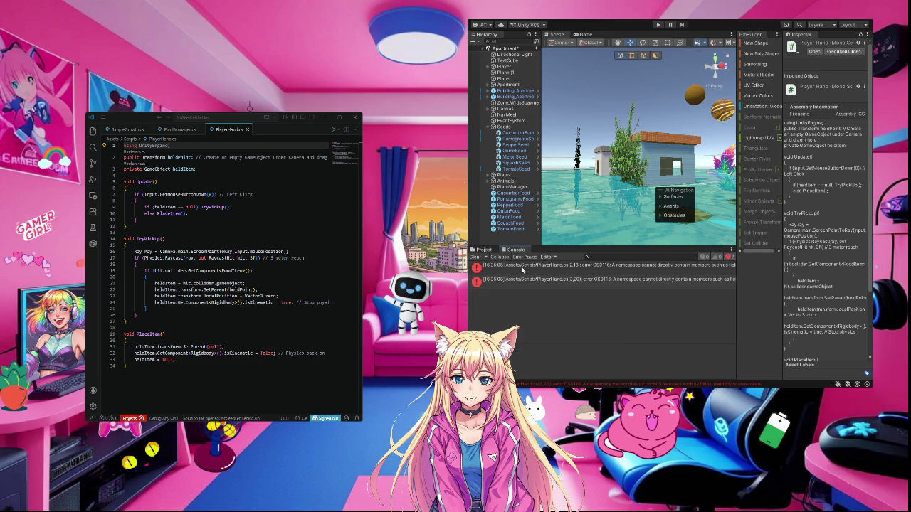
- Check the two CS0116 namespace errors in the Console, then return to PlayerHand.cs in VS Code
left_click(172, 169)
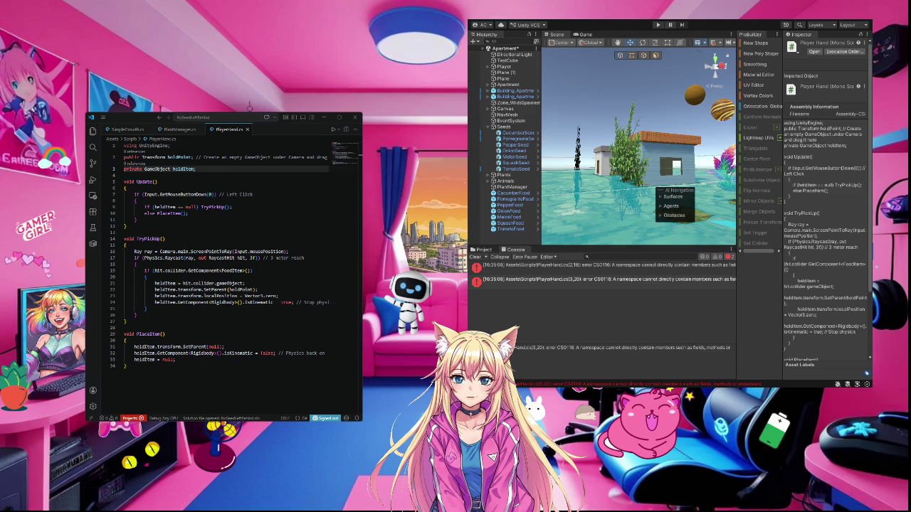
key("alt+Tab")
- Select all the code in PlayerHand.cs, starting from the FoodItem check on line 19
left_click(207, 270)
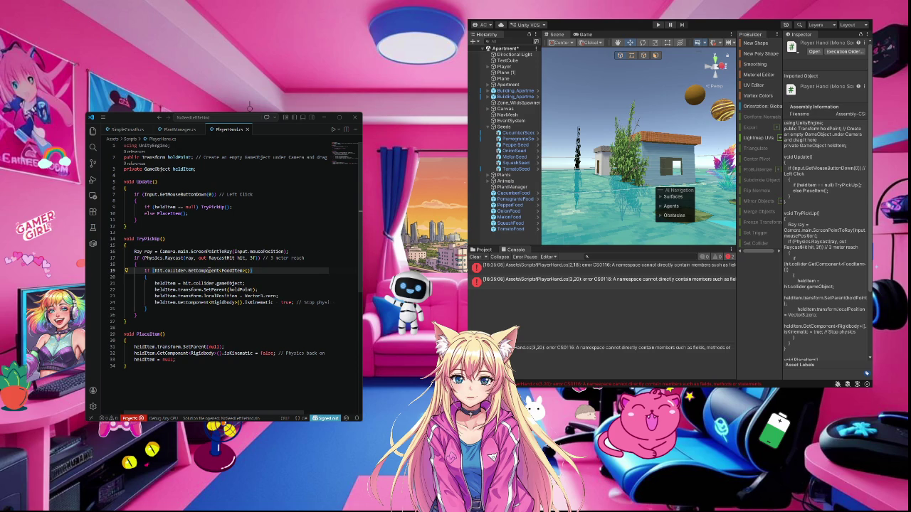
key("ctrl+a")
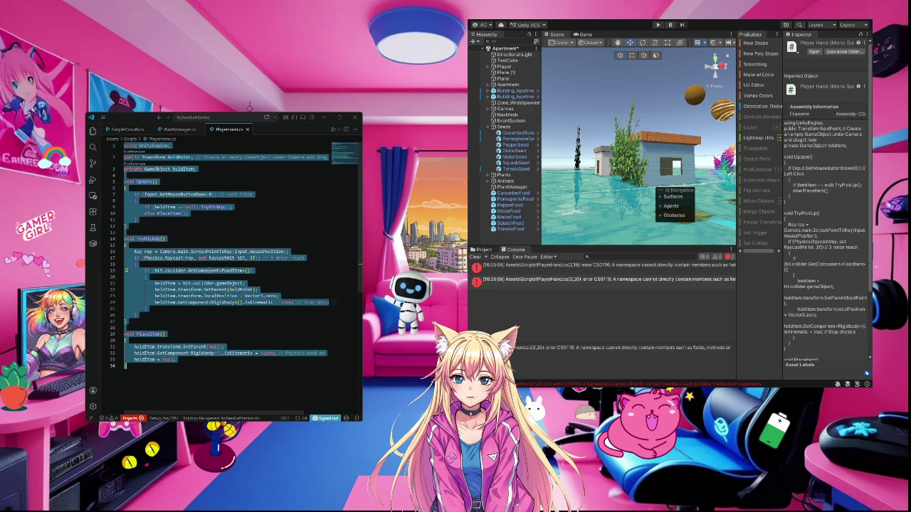
- Paste the corrected PlayerHand MonoBehaviour class over the selection and review the 60-line script
key("ctrl+v")
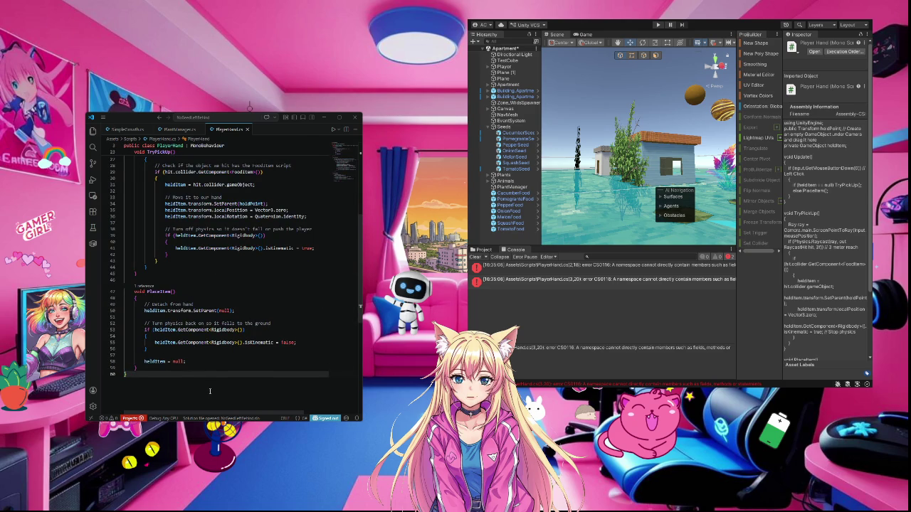
scroll(208, 388, "up", 7)
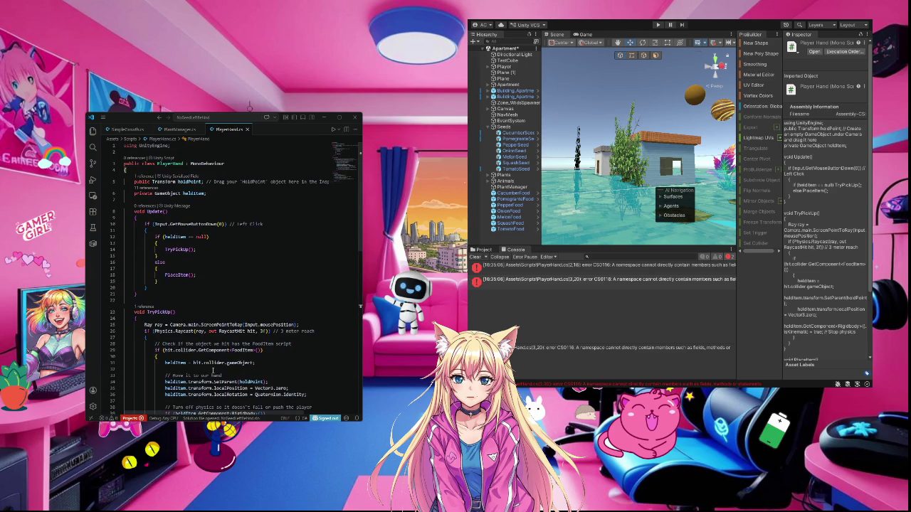
scroll(212, 370, "down", 10)
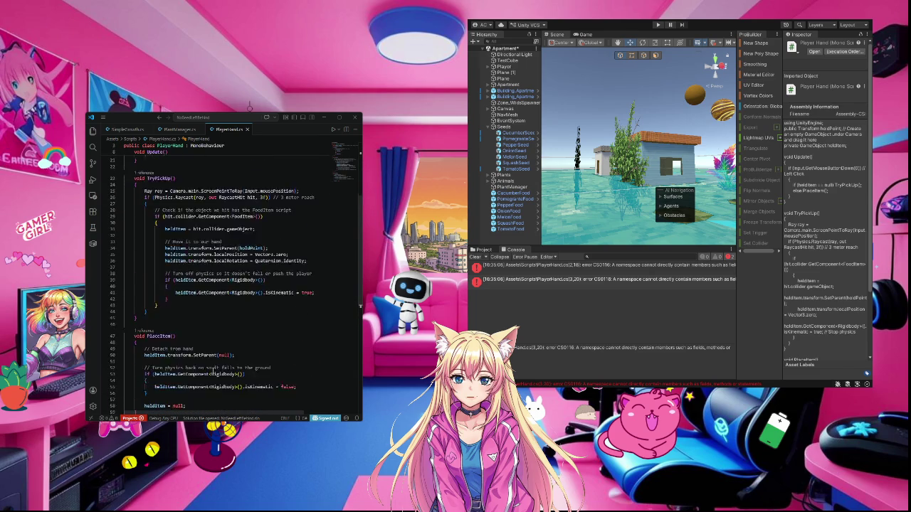
scroll(212, 370, "up", 3)
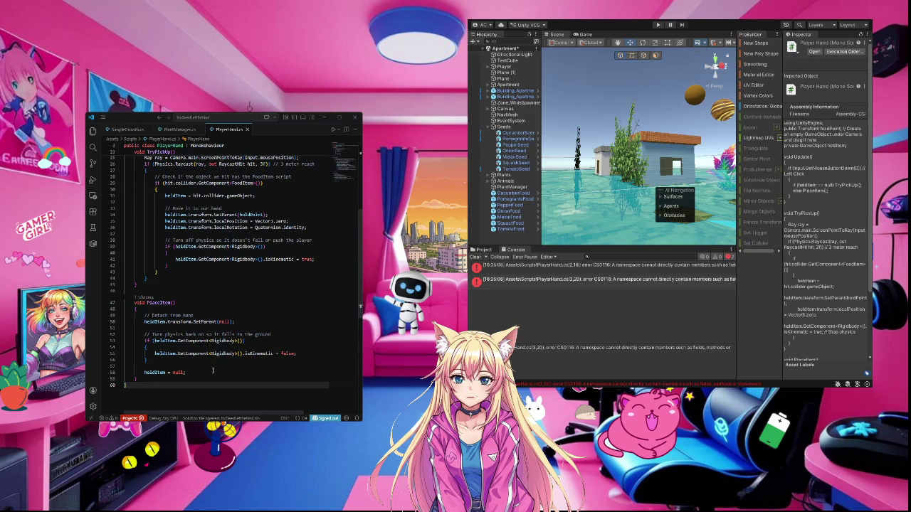
scroll(212, 370, "up", 3)
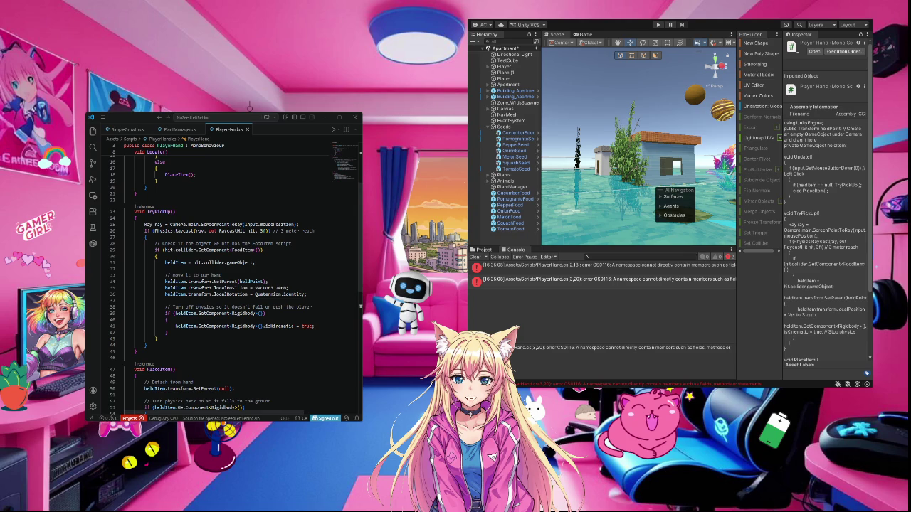
- Switch back to Unity to recompile PlayerHand and show the Assets/Scripts folder
left_click(528, 176)
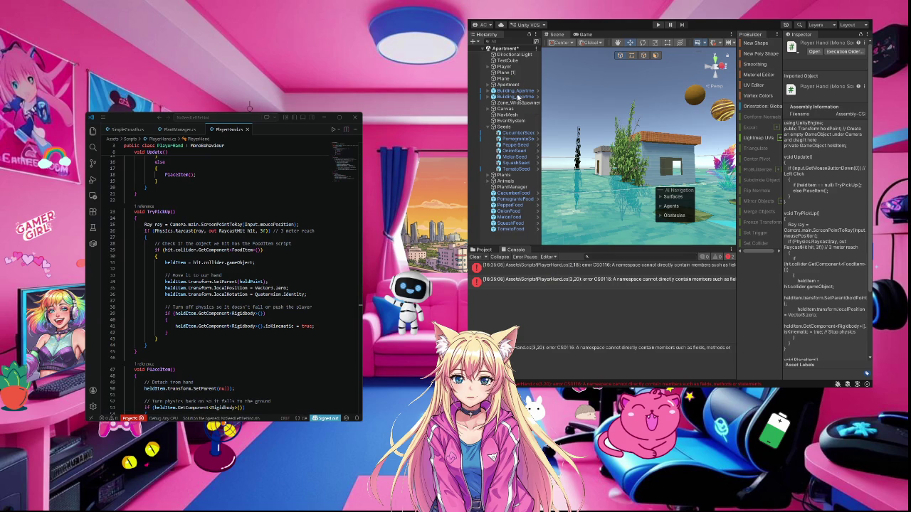
left_click(483, 251)
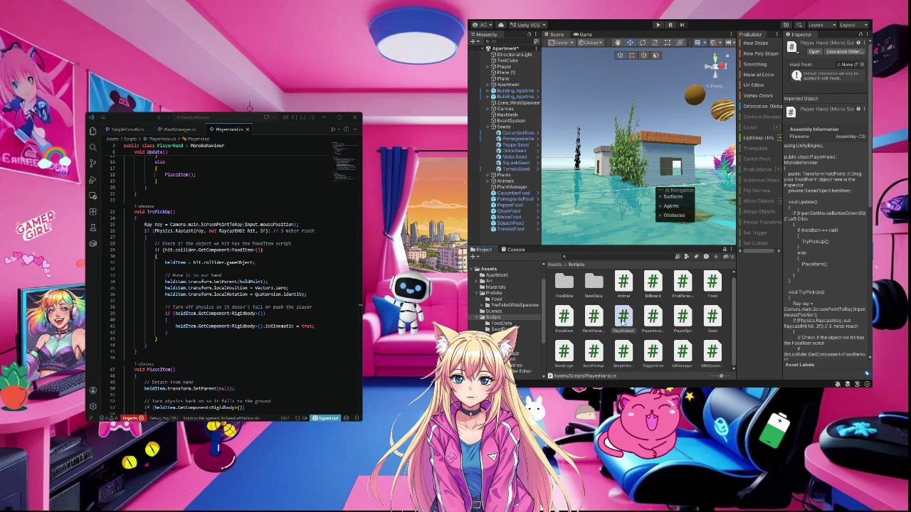
- Drag the PlayerHand script toward the Hierarchy and collapse the Seeds group
mouse_move(625, 322)
left_mouse_down()
mouse_move(514, 63)
mouse_move(506, 70)
left_mouse_up()
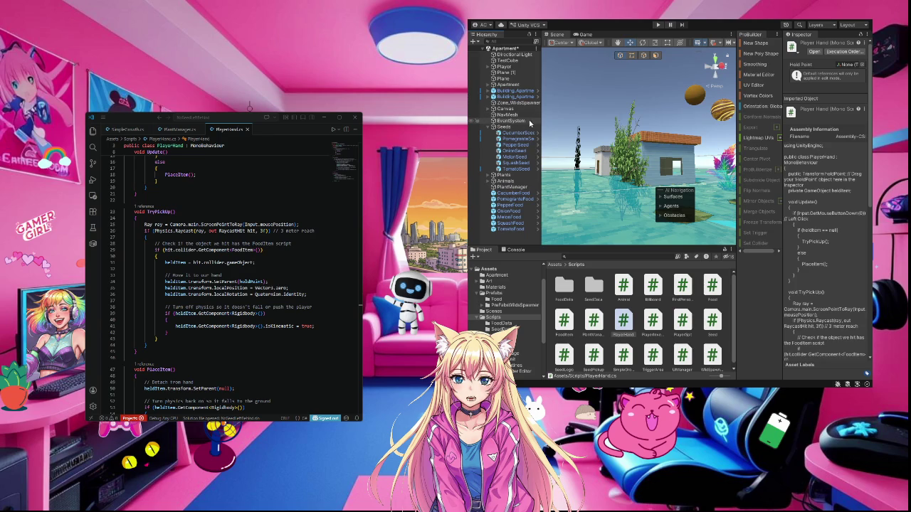
left_click(489, 127)
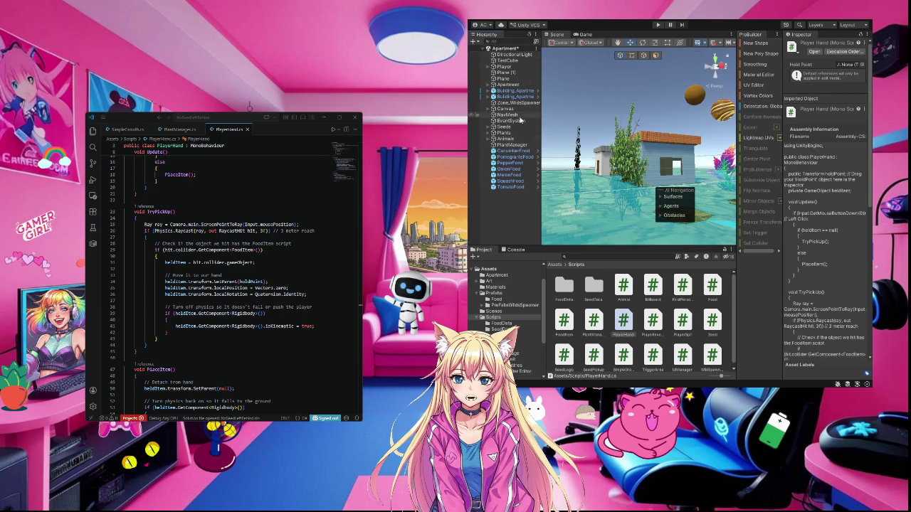
- Create an empty child under the Player's Main Camera and name it HoldPoint
left_click(489, 67)
left_click(513, 79)
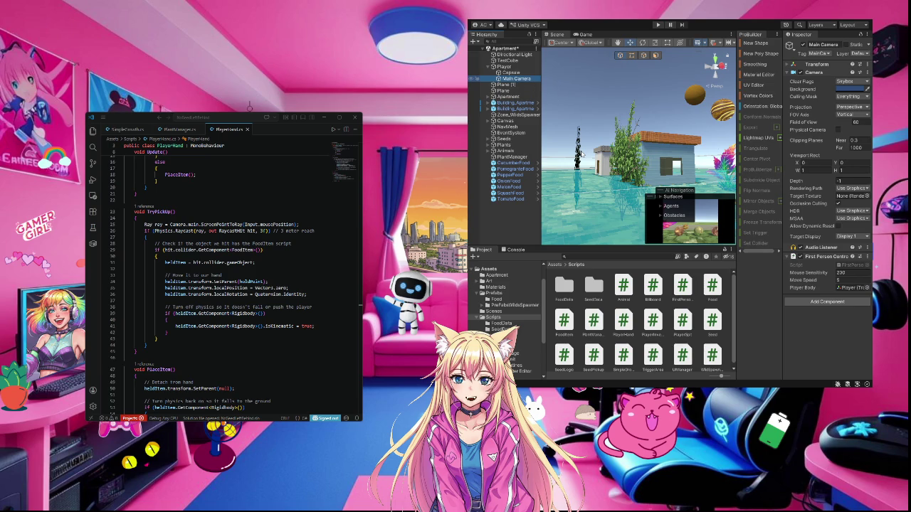
key("ctrl+shift+n")
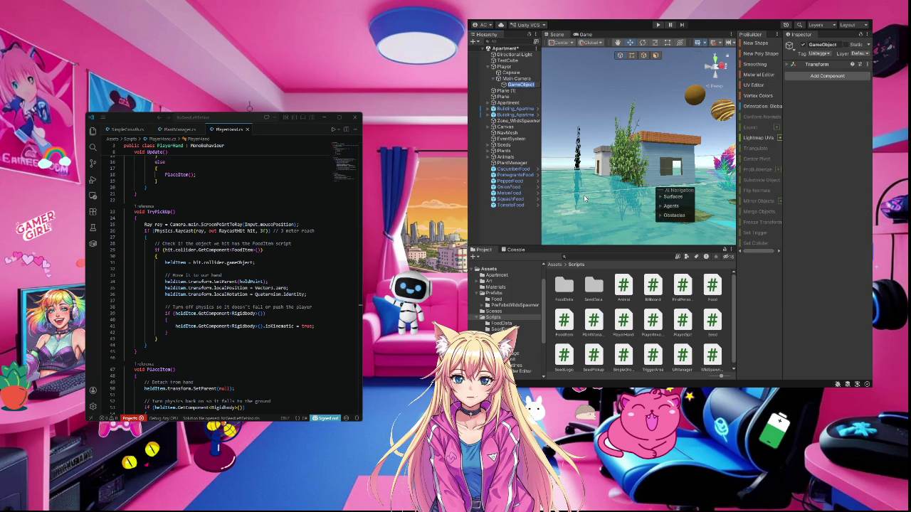
type("HoldPoint")
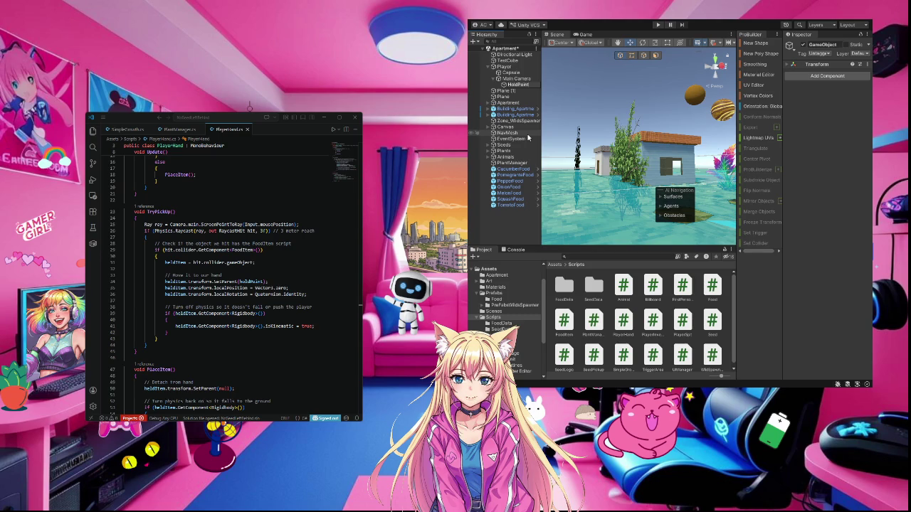
- Focus the Scene view on Main Camera, then on its HoldPoint child
double_click(522, 79)
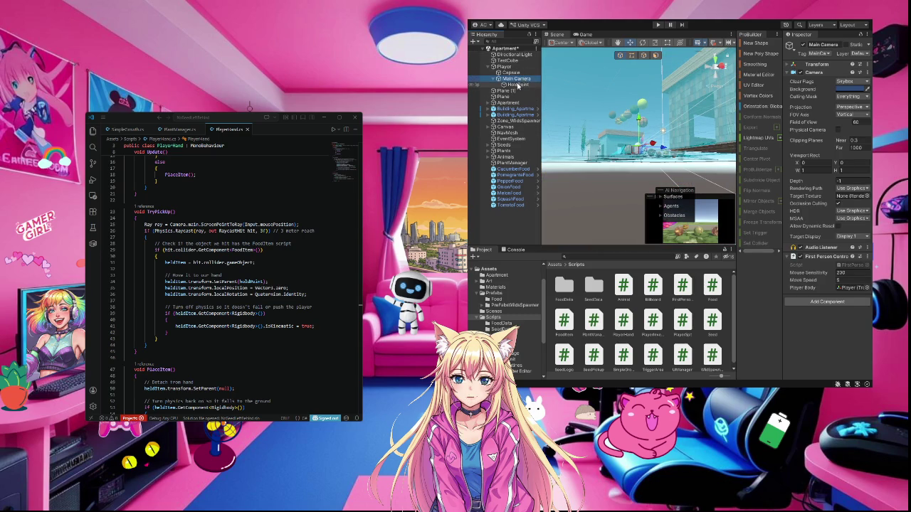
left_click(517, 81)
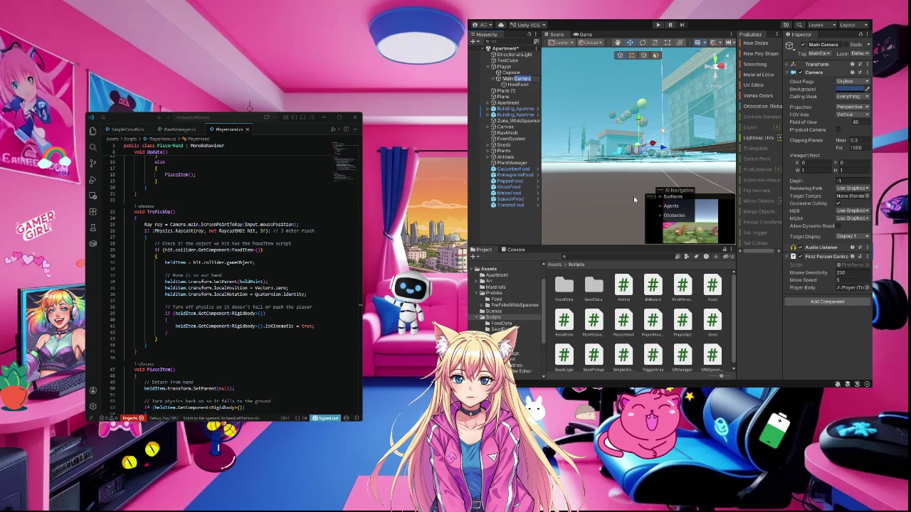
scroll(651, 135, "up", 5)
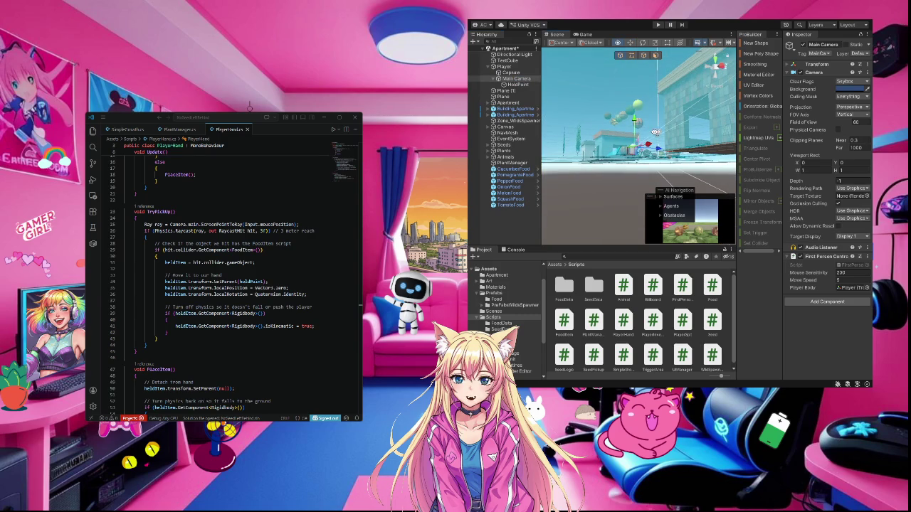
mouse_move(658, 135)
left_mouse_down()
mouse_move(686, 113)
mouse_move(659, 131)
left_mouse_up()
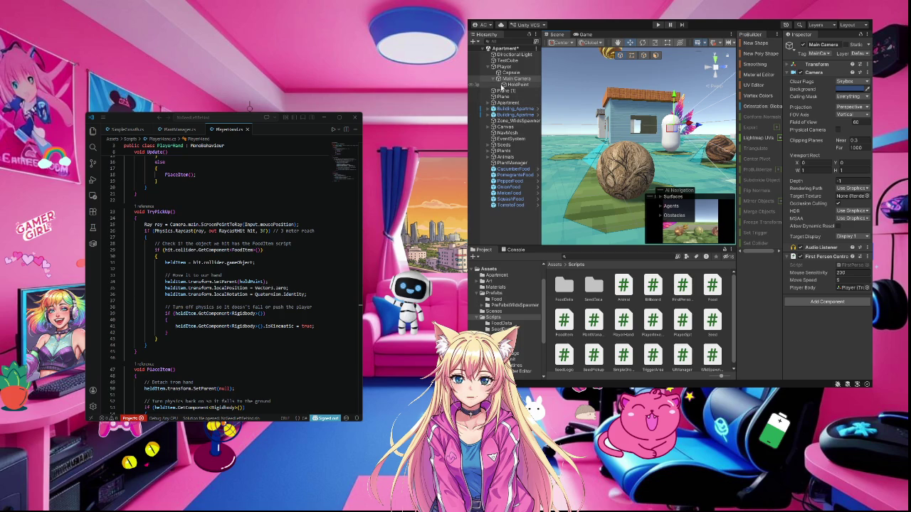
left_click(514, 85)
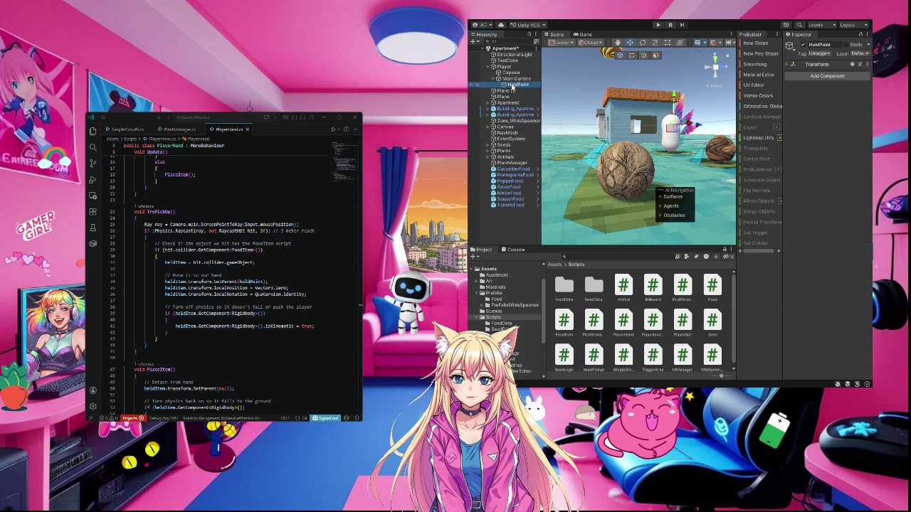
double_click(512, 86)
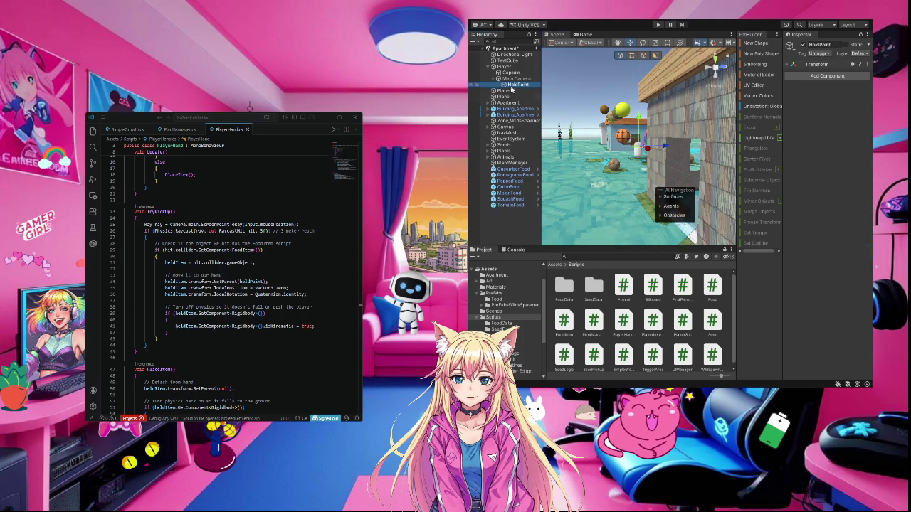
scroll(551, 160, "down", 3)
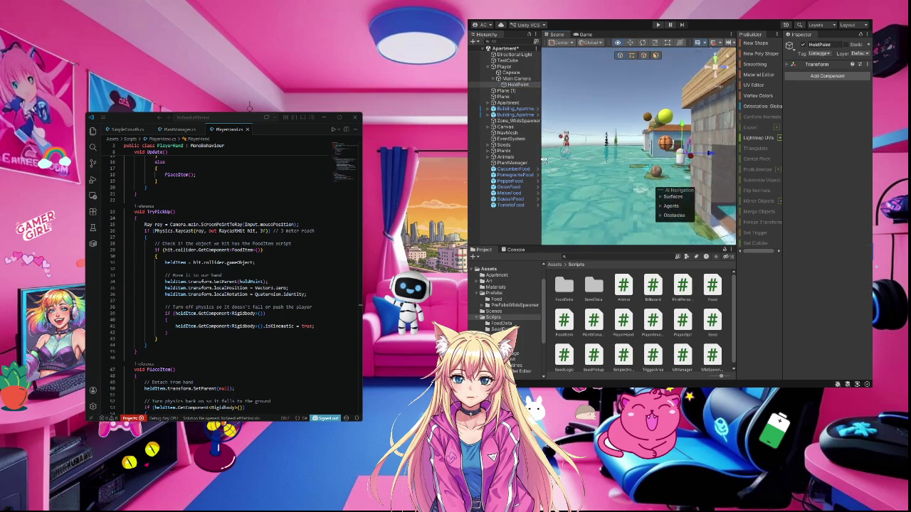
- Select Main Camera, enlarge its camera preview and orbit the scene to another angle
left_click(511, 80)
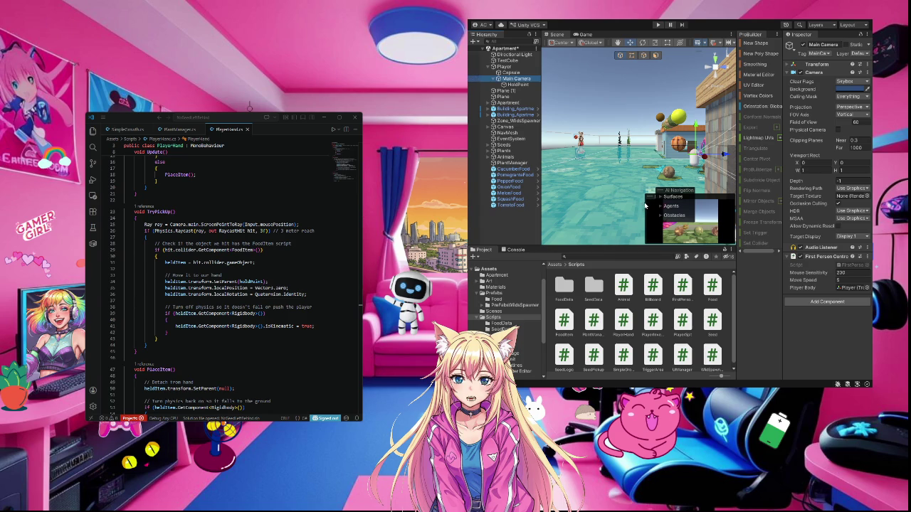
mouse_move(645, 206)
left_mouse_down()
mouse_move(715, 204)
mouse_move(714, 162)
mouse_move(714, 184)
left_mouse_up()
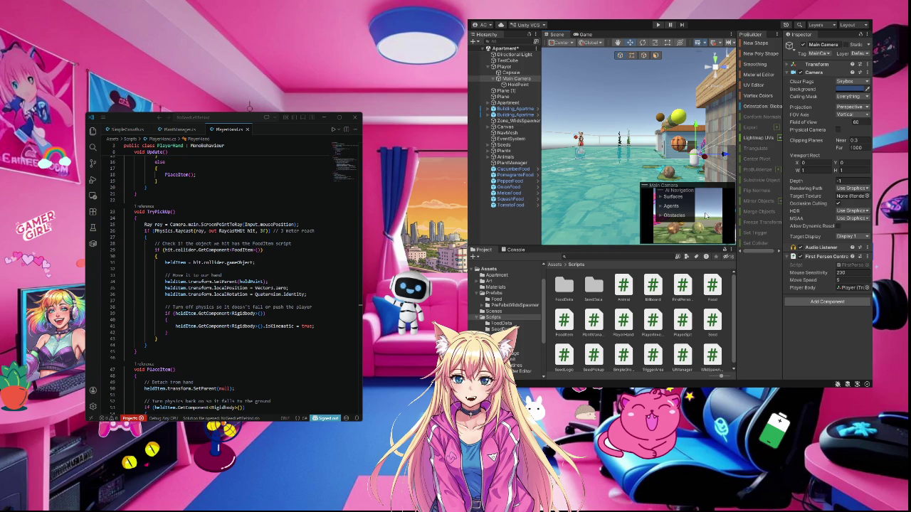
mouse_move(602, 177)
left_mouse_down()
mouse_move(648, 166)
mouse_move(676, 174)
mouse_move(679, 157)
mouse_move(744, 157)
left_mouse_up()
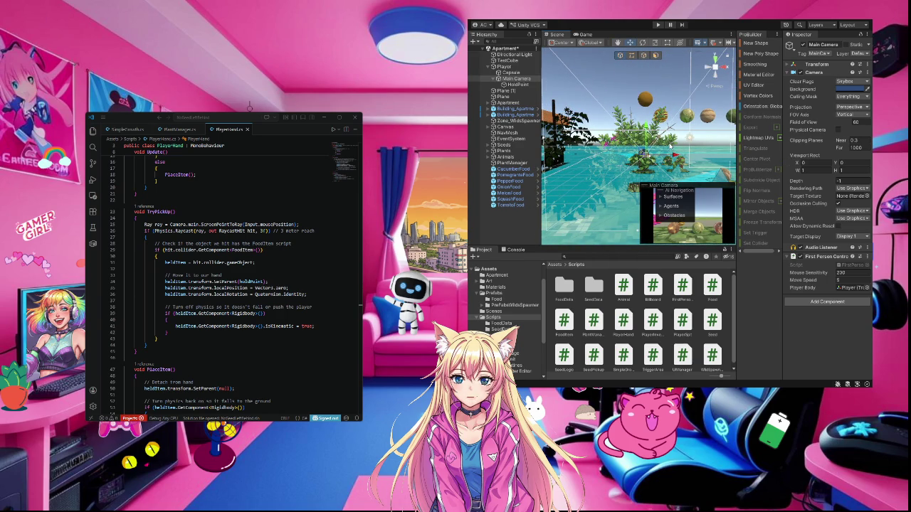
- Compare HoldPoint's position with the Main Camera and Capsule by selecting each in turn
scroll(675, 145, "up", 5)
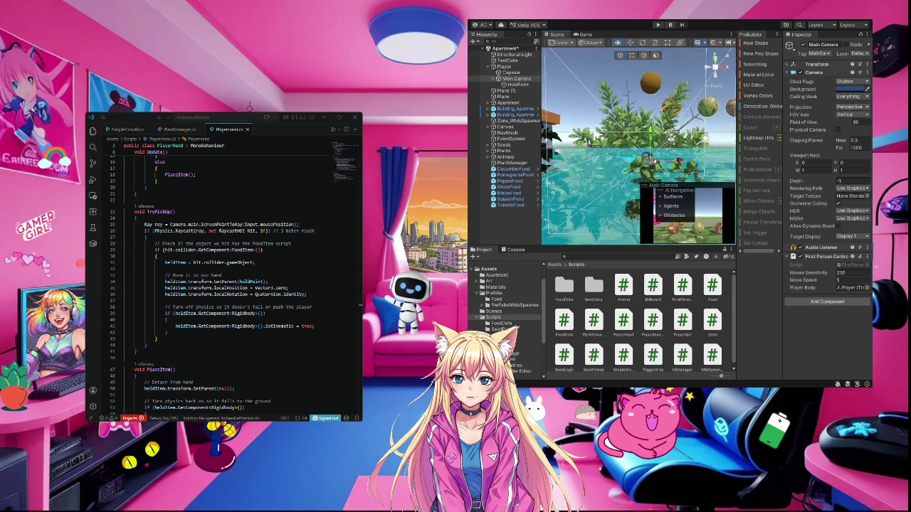
scroll(671, 140, "down", 5)
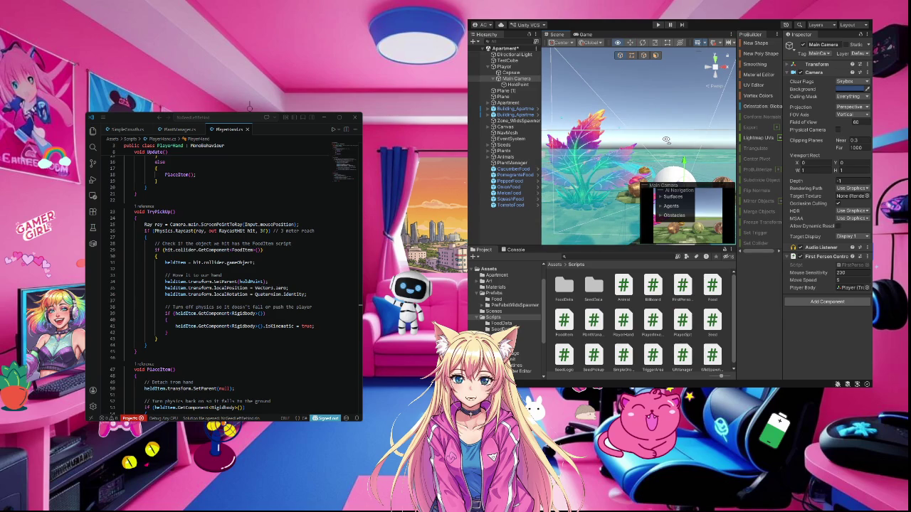
scroll(664, 140, "down", 2)
scroll(664, 139, "down", 8)
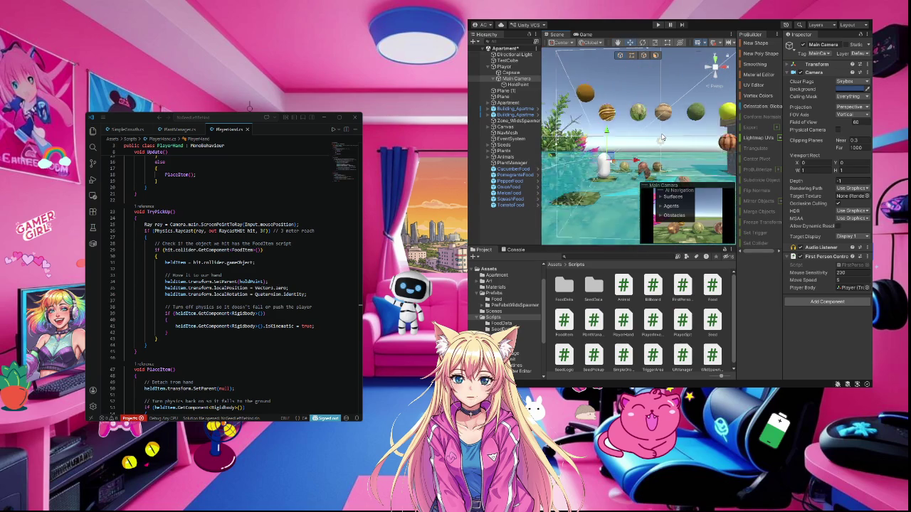
scroll(661, 137, "up", 4)
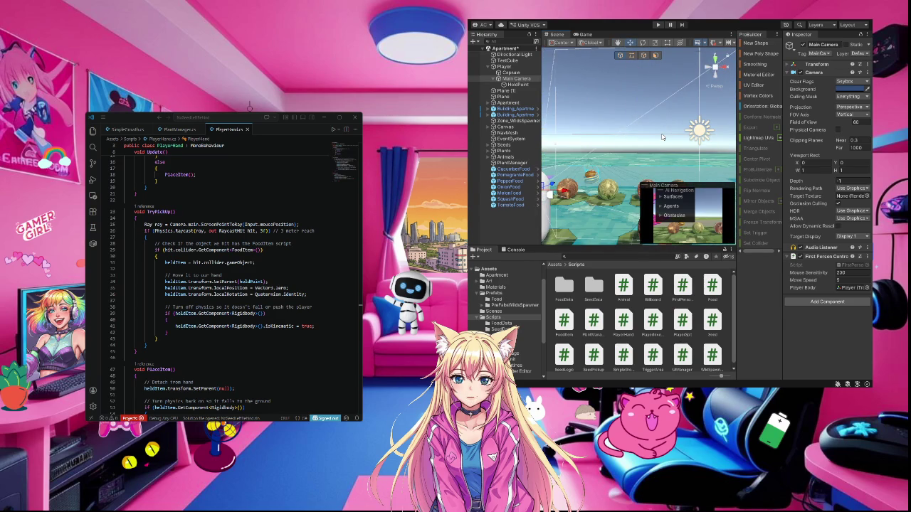
mouse_move(664, 147)
left_mouse_down()
mouse_move(644, 143)
mouse_move(672, 146)
left_mouse_up()
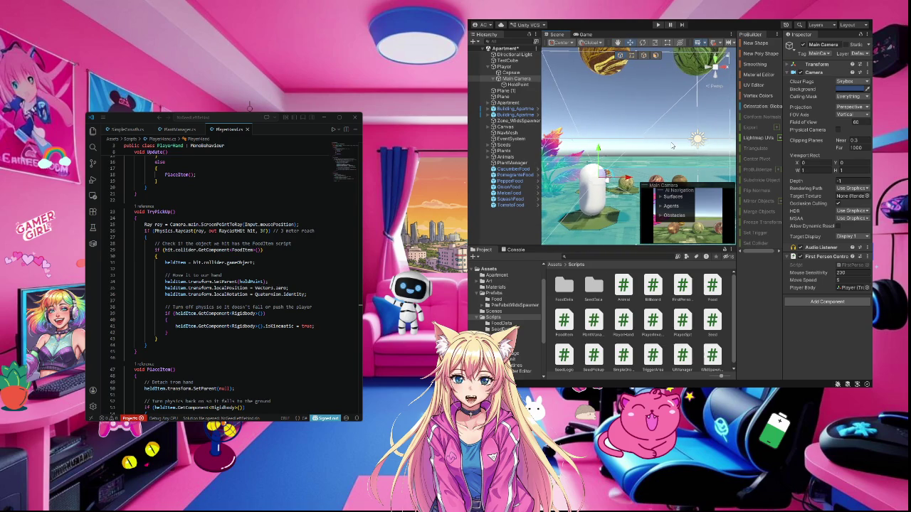
left_click(517, 85)
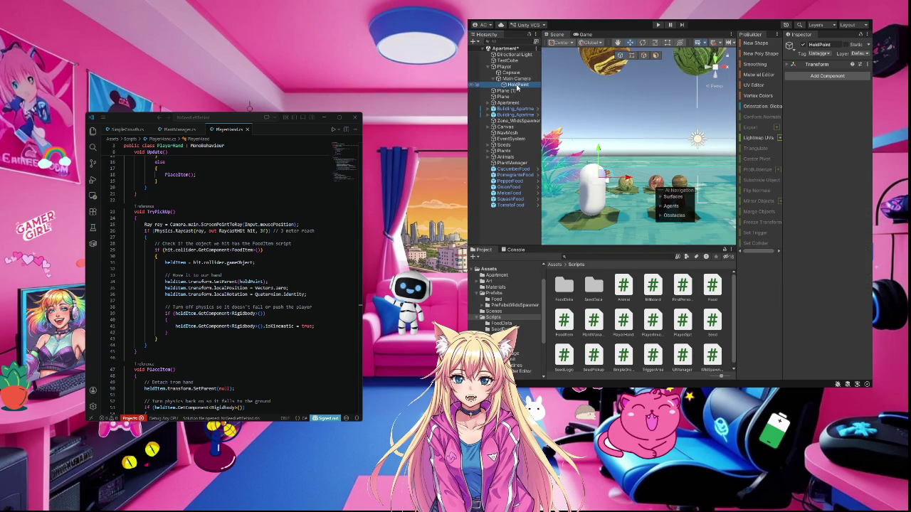
left_click(517, 86)
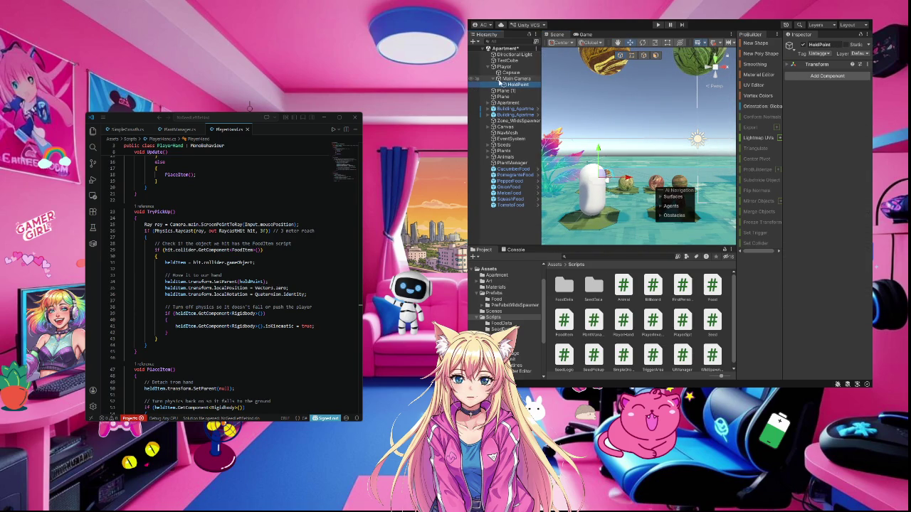
left_click(511, 79)
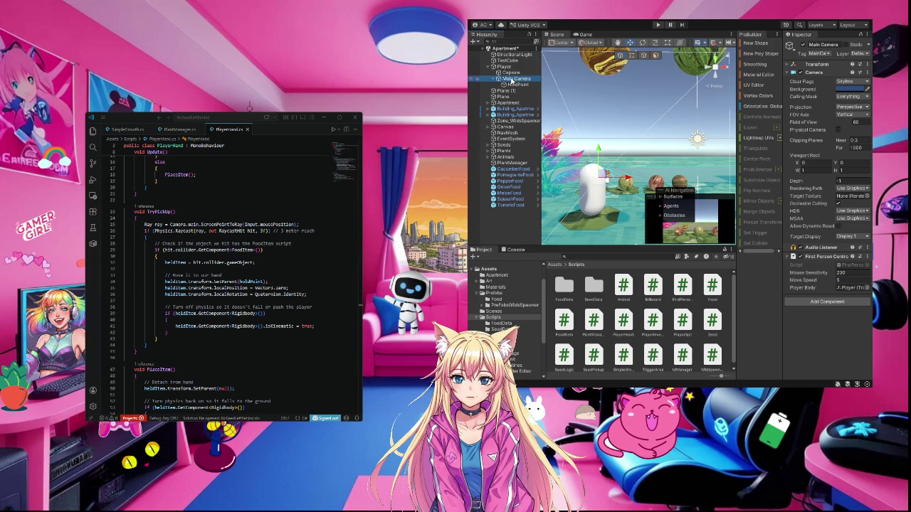
left_click(517, 85)
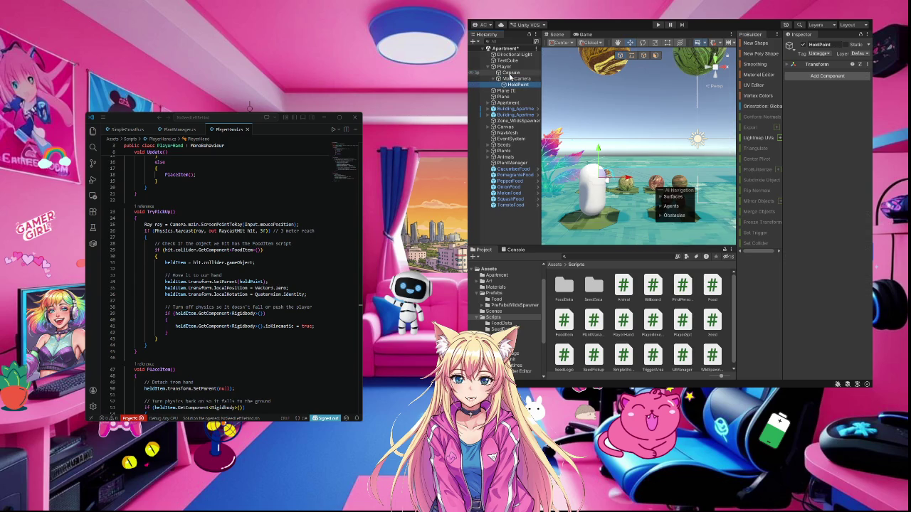
left_click(510, 73)
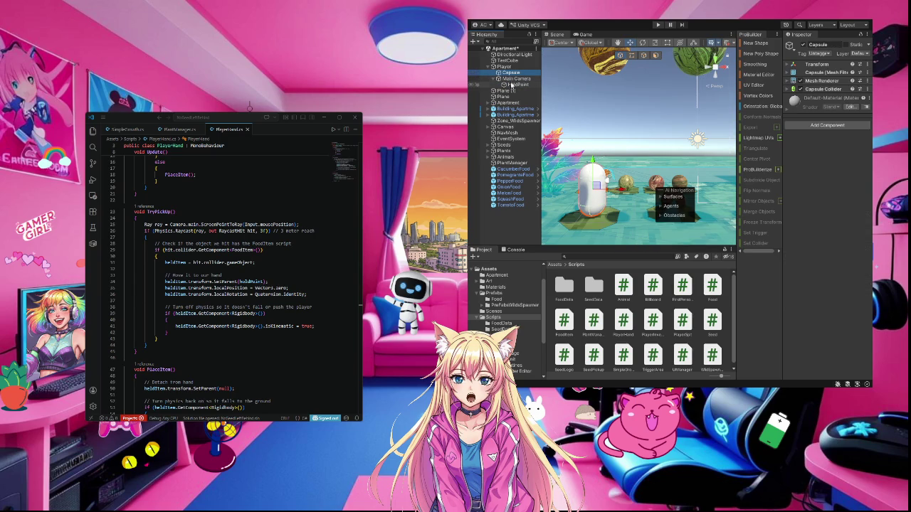
left_click(512, 85)
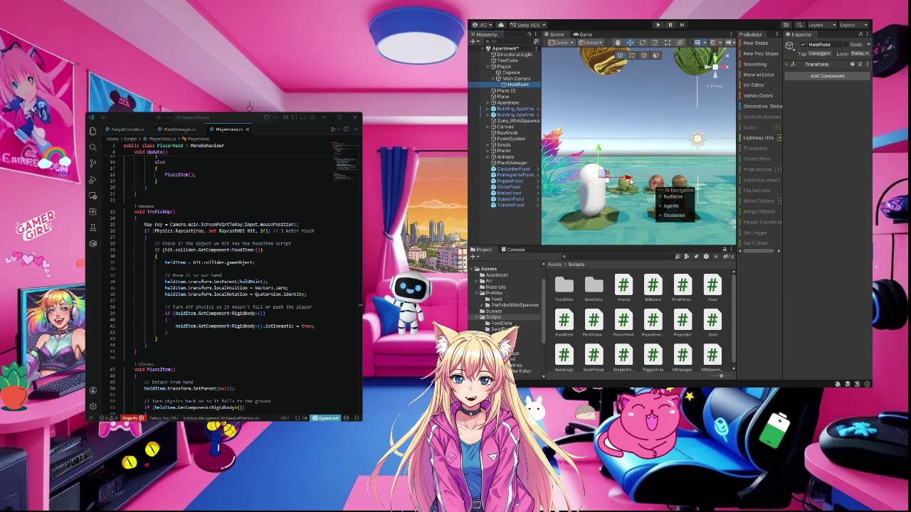
- Select a food object, then Main Camera, then Player to show its Player Hand component
left_click(630, 180)
left_click(630, 180)
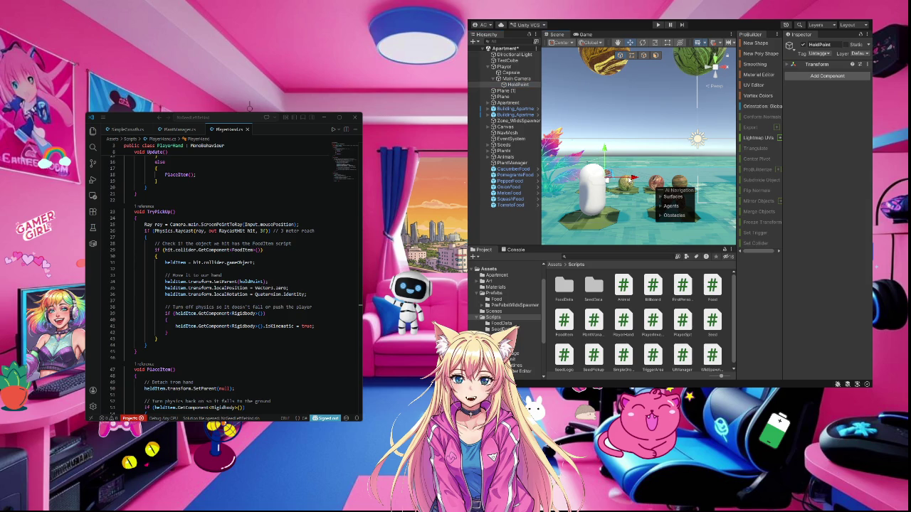
left_click(514, 78)
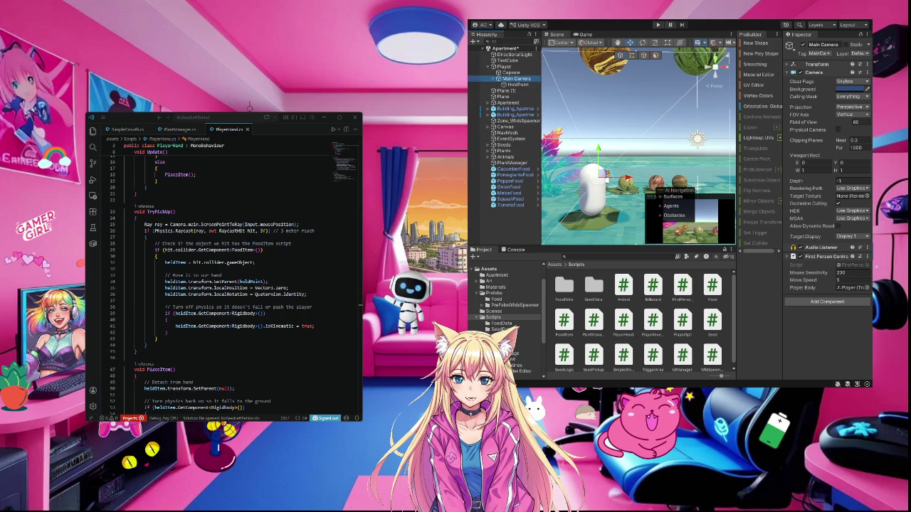
left_click(507, 67)
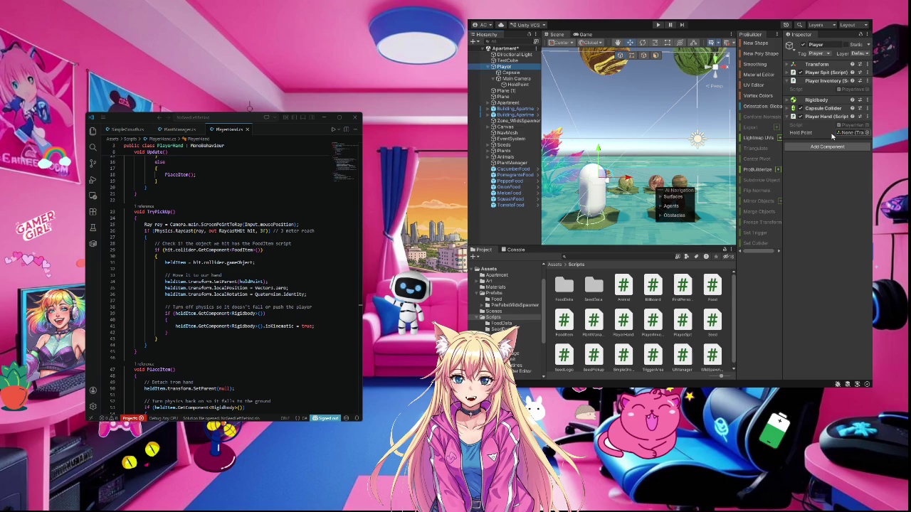
- Nudge HoldPoint slightly, then drag it into the Player Hand's Hold Point field on Player
left_click(519, 85)
left_click_drag(634, 177, 639, 178)
left_click_drag(609, 149, 608, 160)
left_click_drag(638, 189, 634, 188)
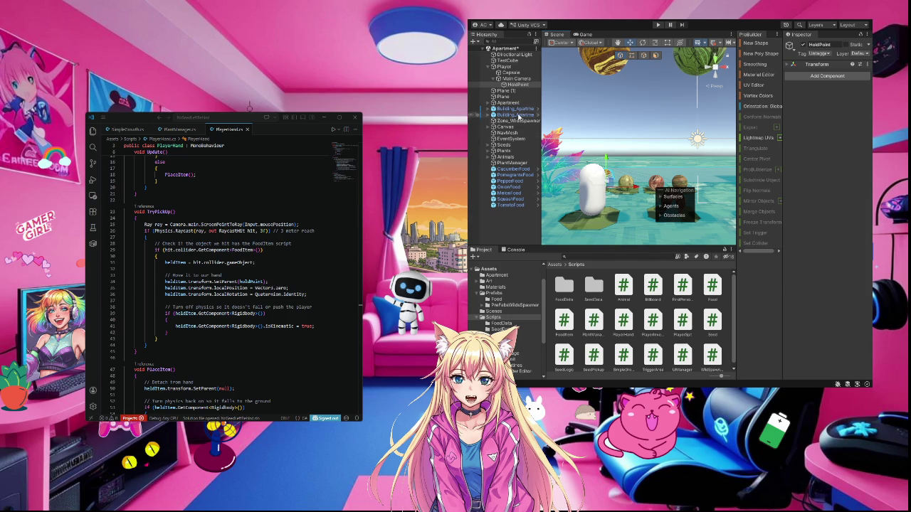
left_click(514, 67)
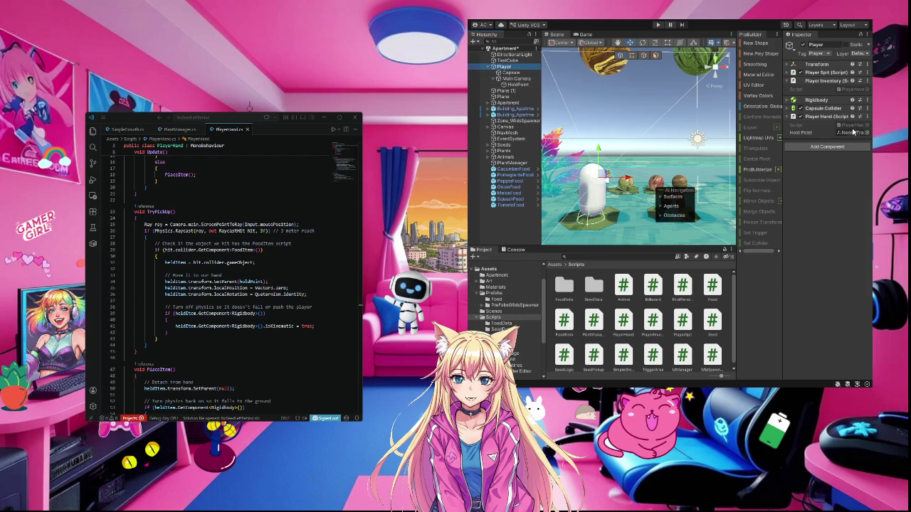
mouse_move(516, 84)
left_mouse_down()
mouse_move(675, 97)
mouse_move(857, 139)
left_mouse_up()
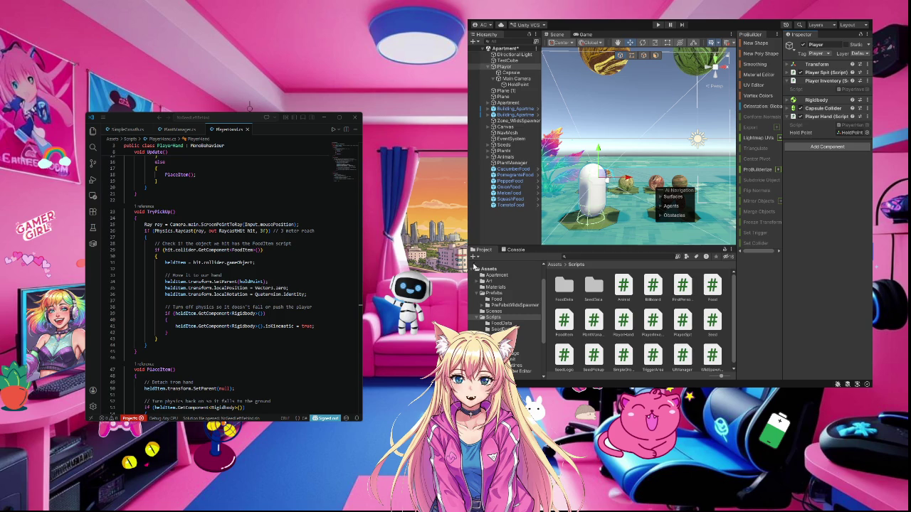
scroll(624, 278, "down", 1)
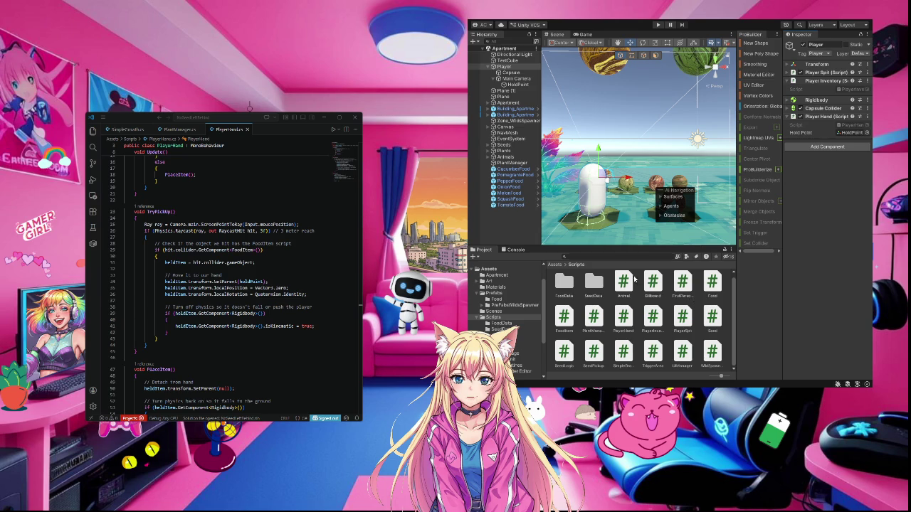
- Lower the PepperFood sphere and select the OnionFood and MelonFood spheres
scroll(622, 151, "down", 3)
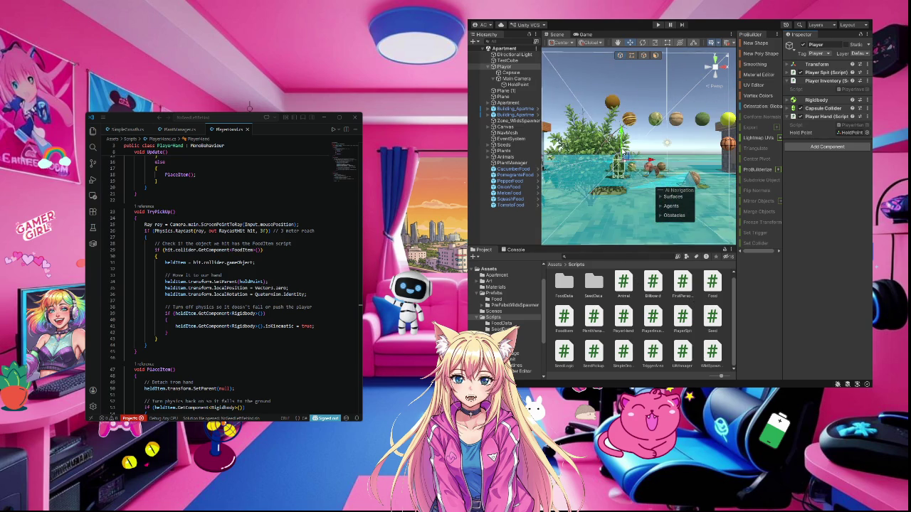
left_click(655, 120)
mouse_move(656, 93)
left_mouse_down()
mouse_move(655, 123)
mouse_move(677, 118)
mouse_move(676, 129)
left_mouse_up()
left_click(676, 118)
left_click(702, 119)
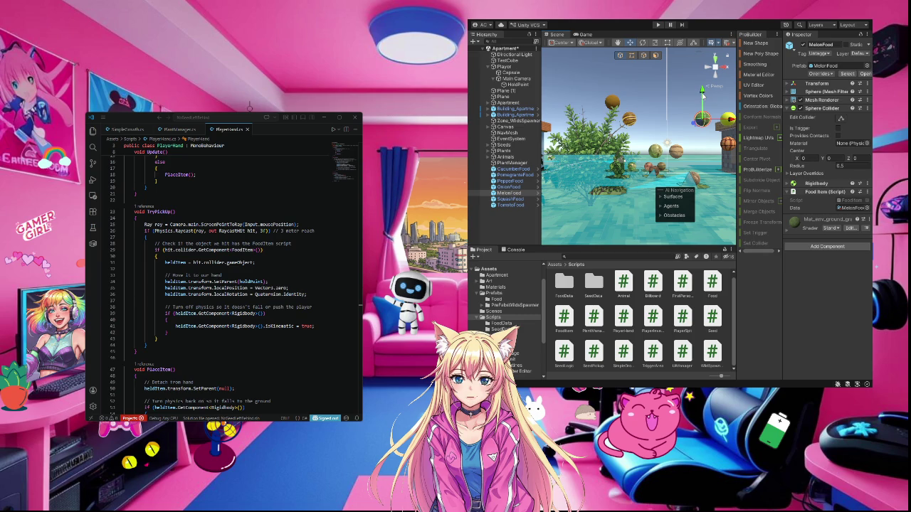
left_click_drag(693, 149, 720, 149)
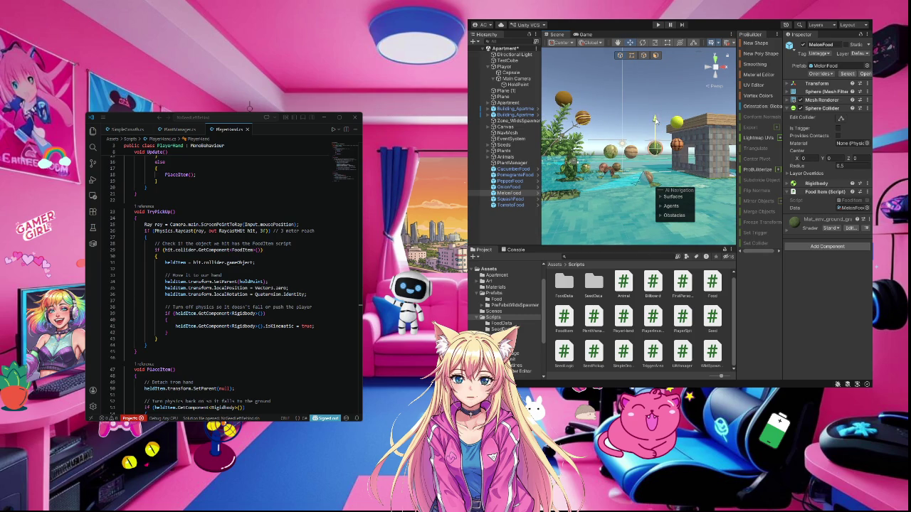
- Lower the SquashFood, TomatoFood, PomegranateFood and CucumberFood spheres toward the ground
left_click(677, 123)
left_click_drag(676, 93, 677, 130)
left_click(677, 146)
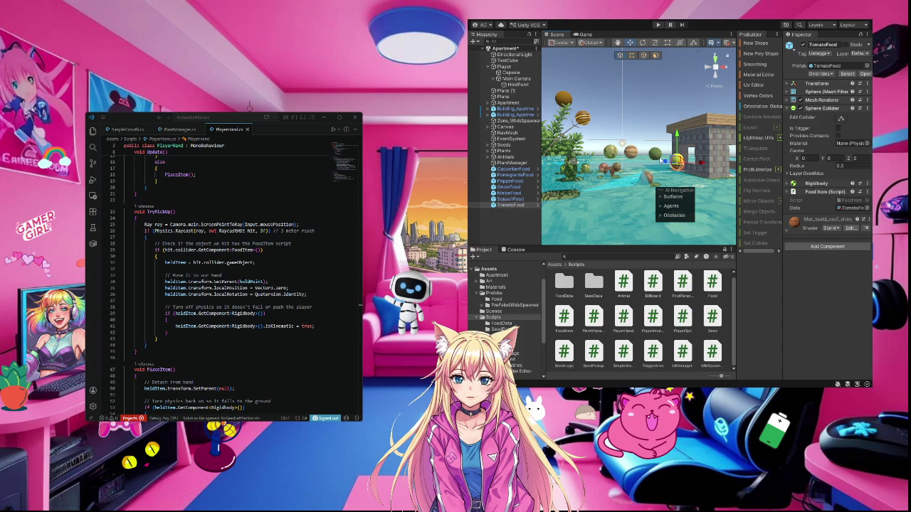
left_click(584, 118)
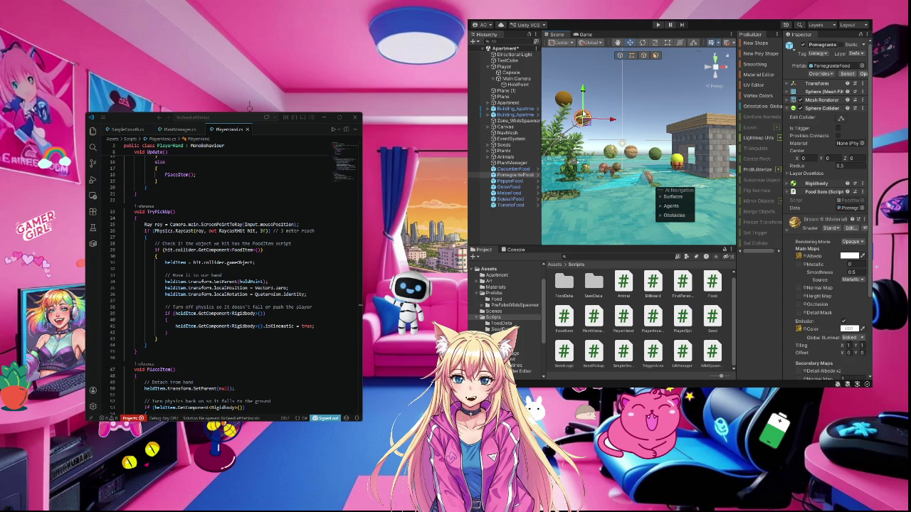
mouse_move(582, 96)
left_mouse_down()
mouse_move(583, 141)
mouse_move(648, 165)
mouse_move(688, 163)
left_mouse_up()
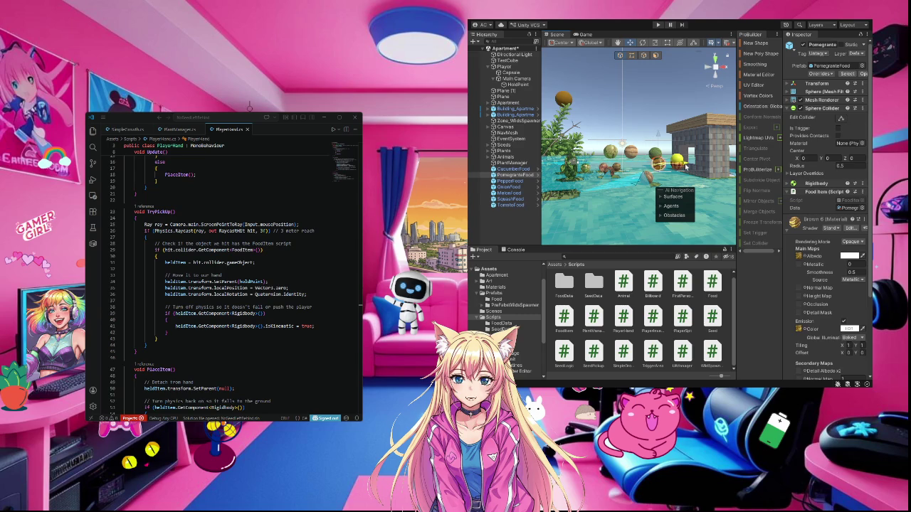
left_click(563, 97)
mouse_move(575, 104)
left_mouse_down()
mouse_move(658, 105)
mouse_move(664, 129)
mouse_move(649, 144)
left_mouse_up()
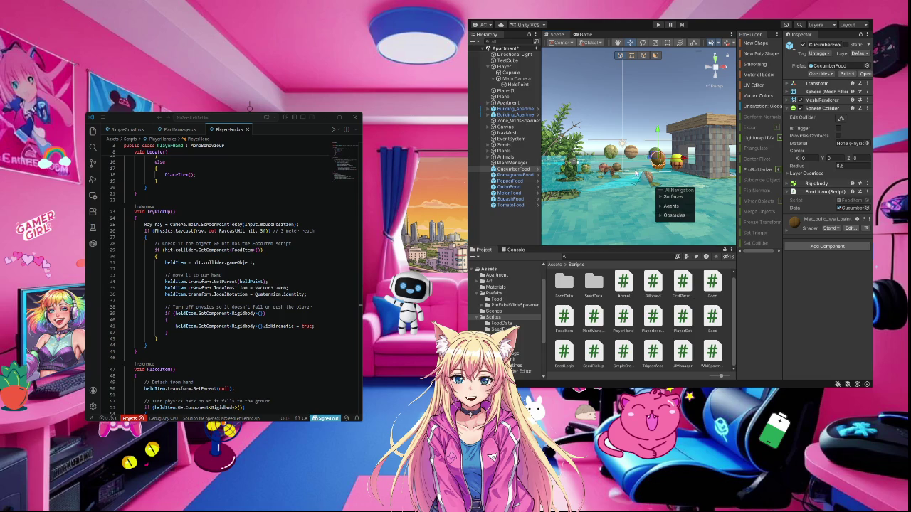
- Reposition the cucumber among the other food items and select the ground Plane
scroll(634, 172, "down", 4)
scroll(632, 152, "down", 3)
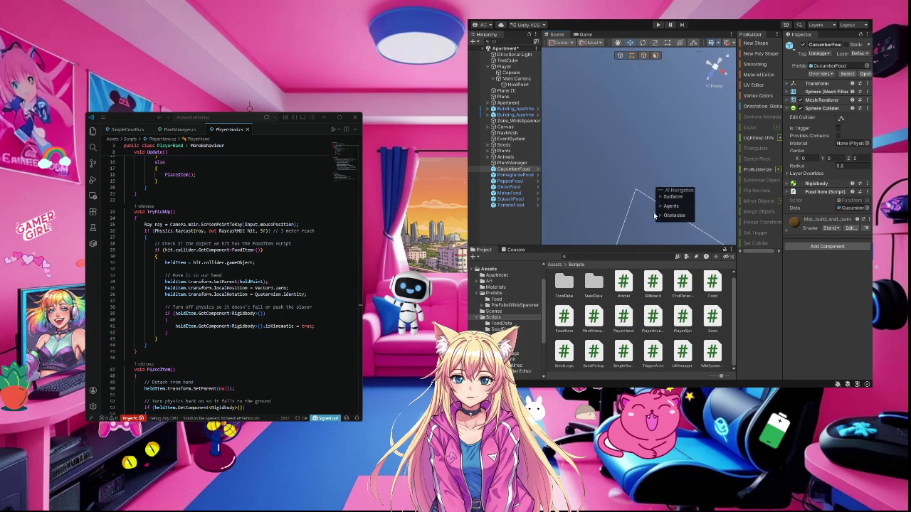
scroll(636, 212, "down", 1)
mouse_move(631, 207)
left_mouse_down()
mouse_move(633, 233)
mouse_move(632, 152)
left_mouse_up()
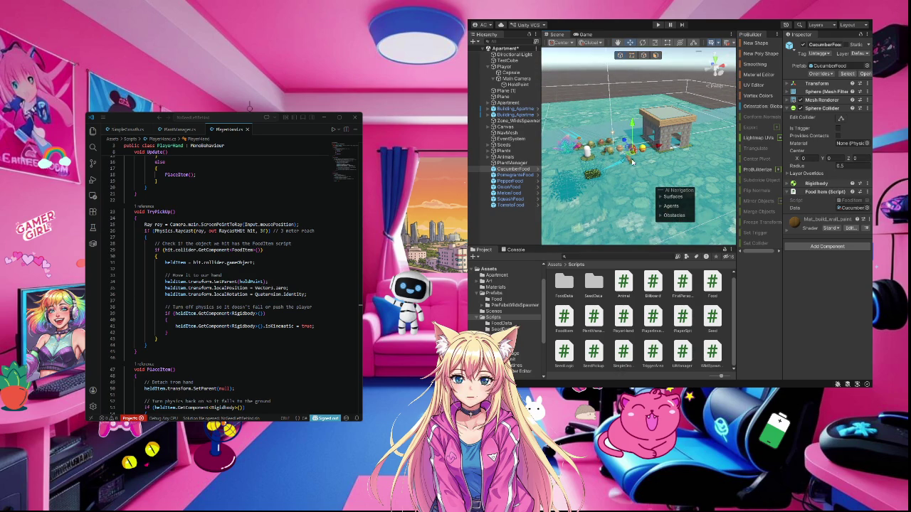
scroll(624, 157, "up", 5)
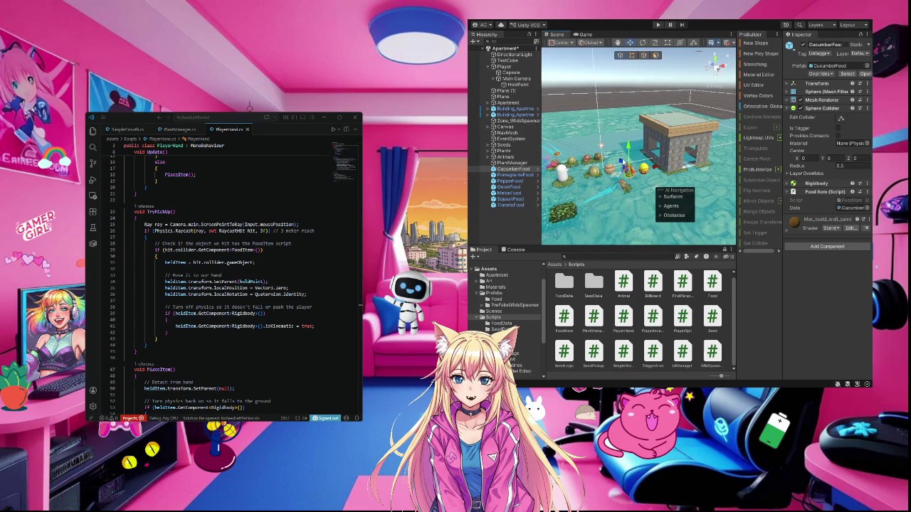
left_click_drag(626, 167, 589, 123)
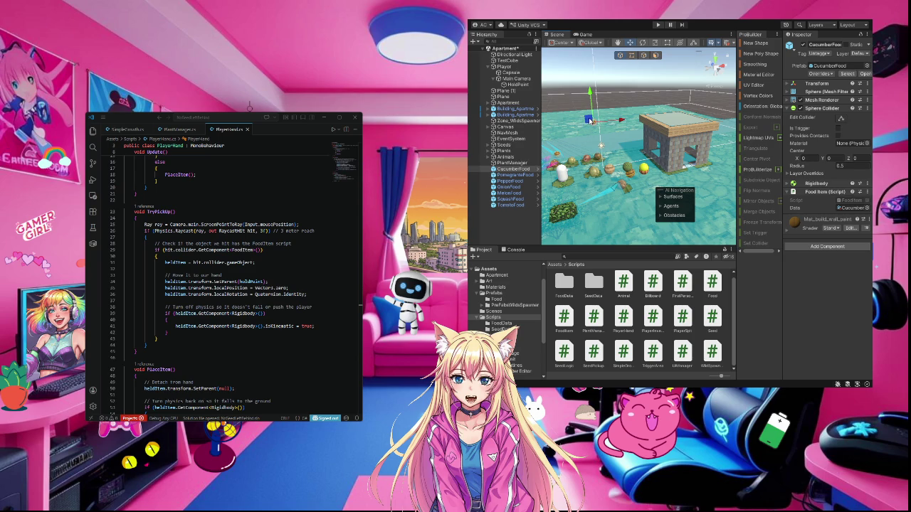
left_click_drag(590, 121, 611, 118)
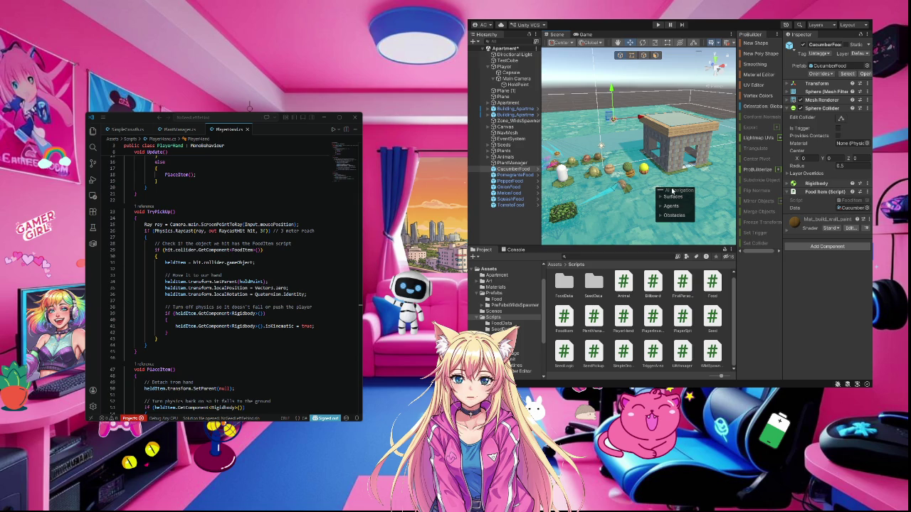
left_click(629, 208)
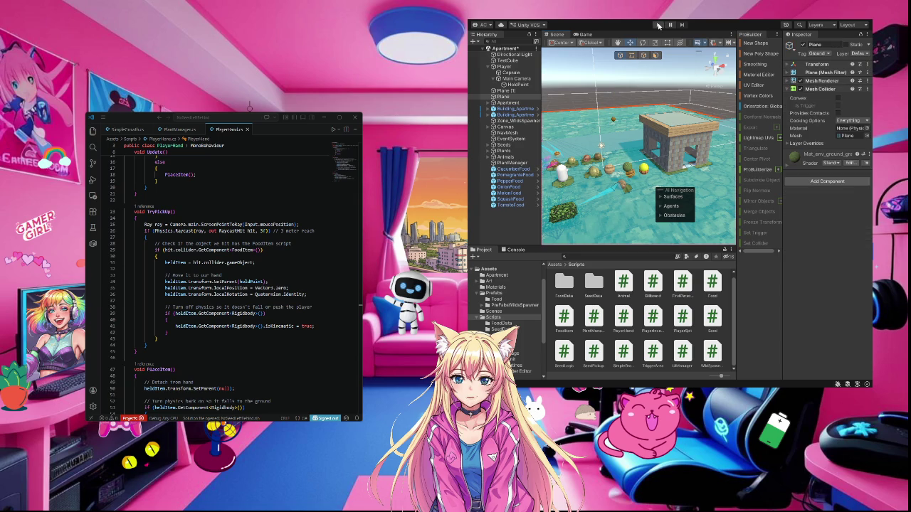
left_click(658, 25)
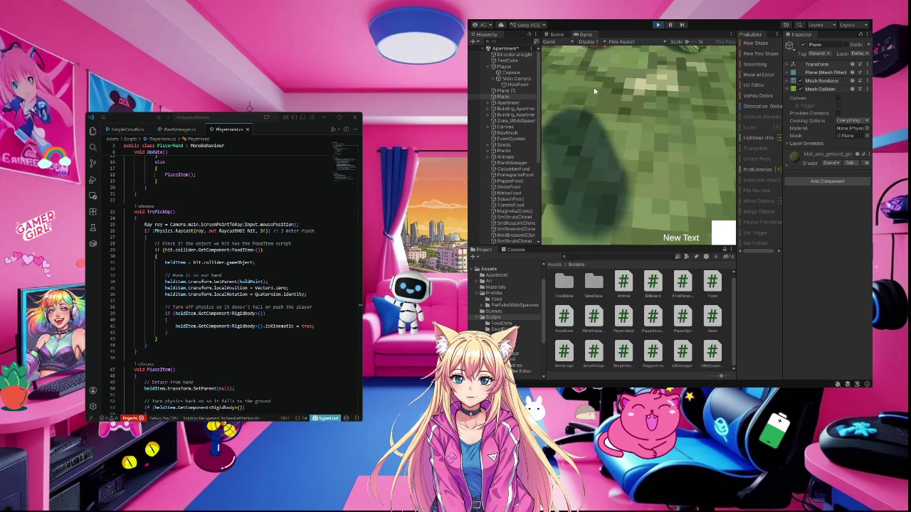
left_click(620, 108)
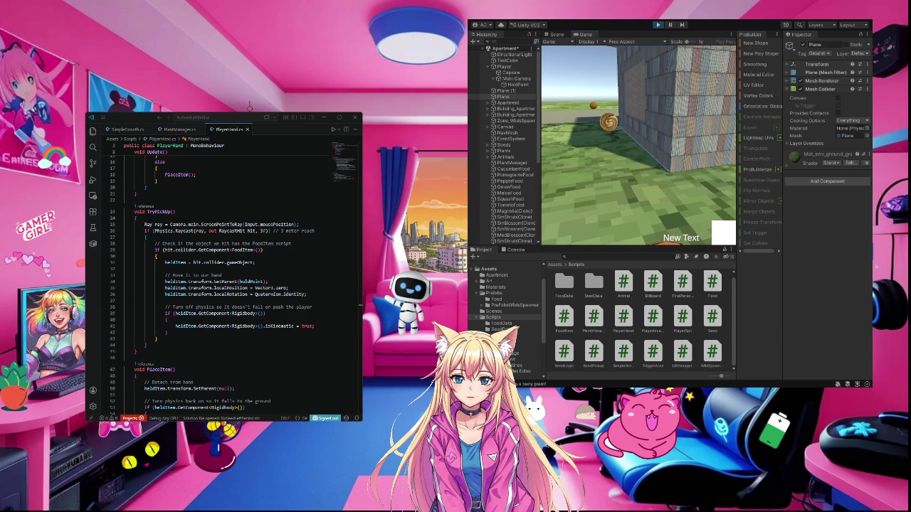
key("ctrl+p")
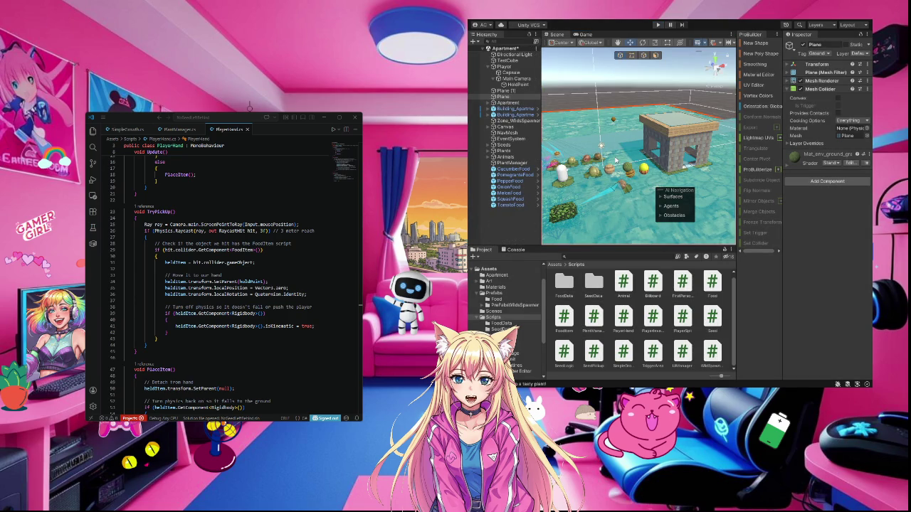
- Test-walk the player to the food in Play mode, then stop and select HoldPoint under Main Camera
left_click_drag(645, 141, 686, 64)
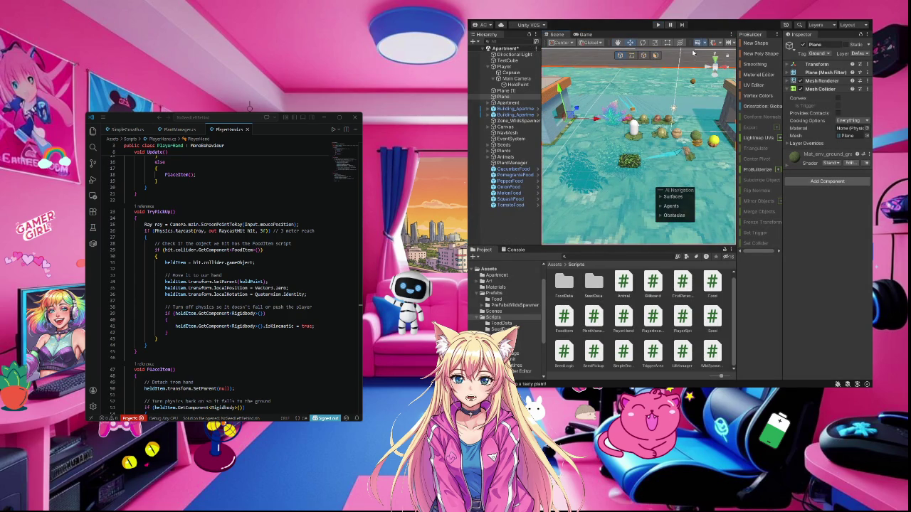
left_click(657, 26)
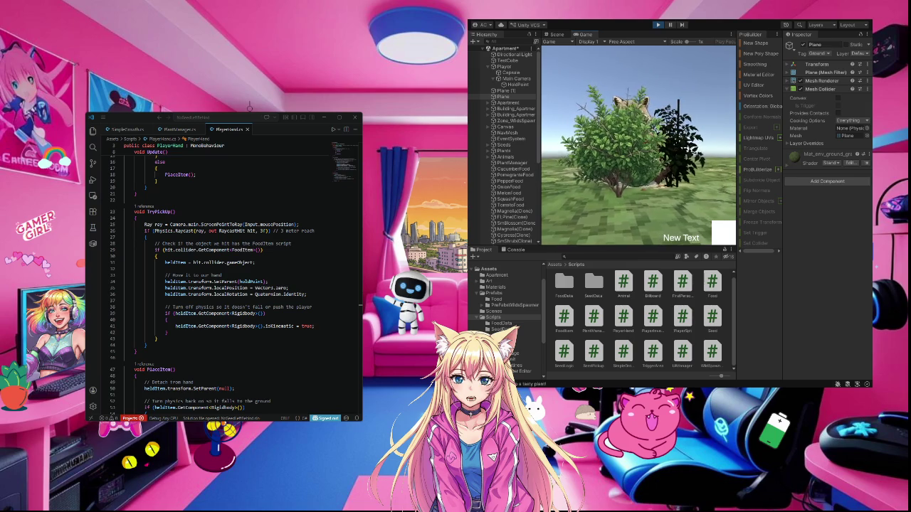
key("s")
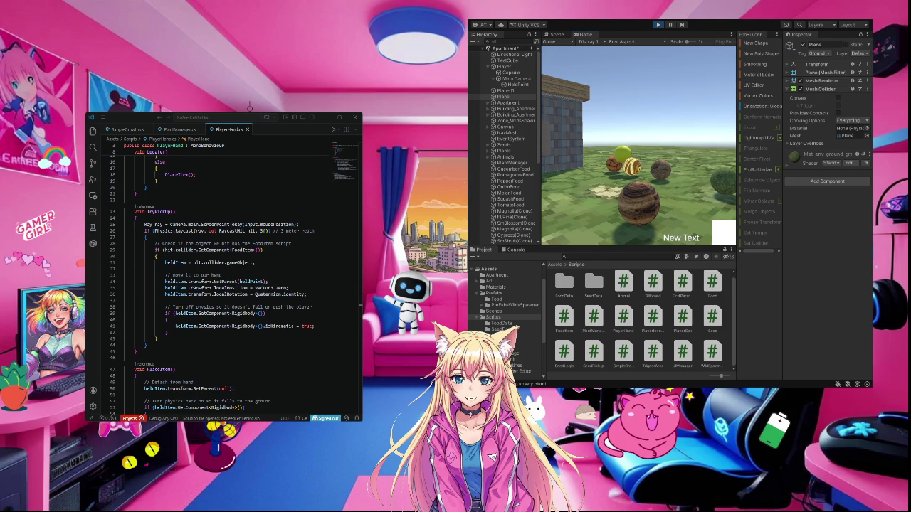
key("w")
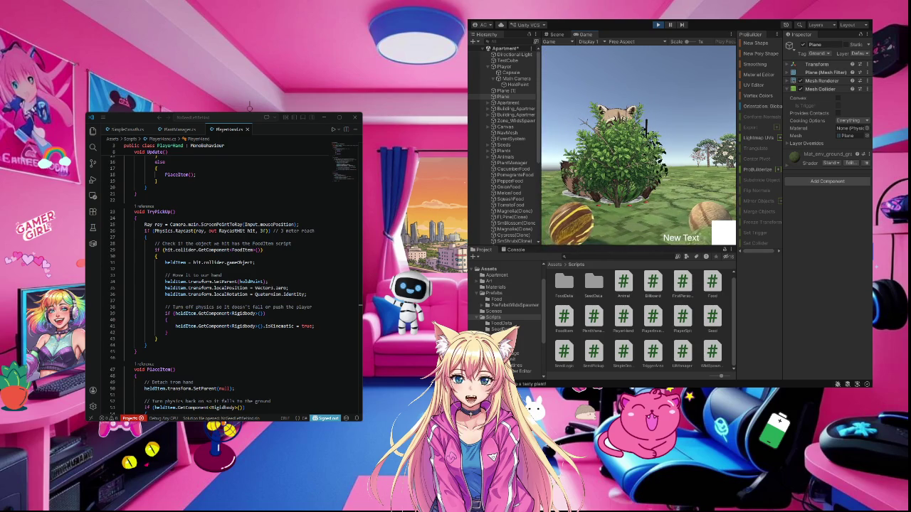
left_click(657, 25)
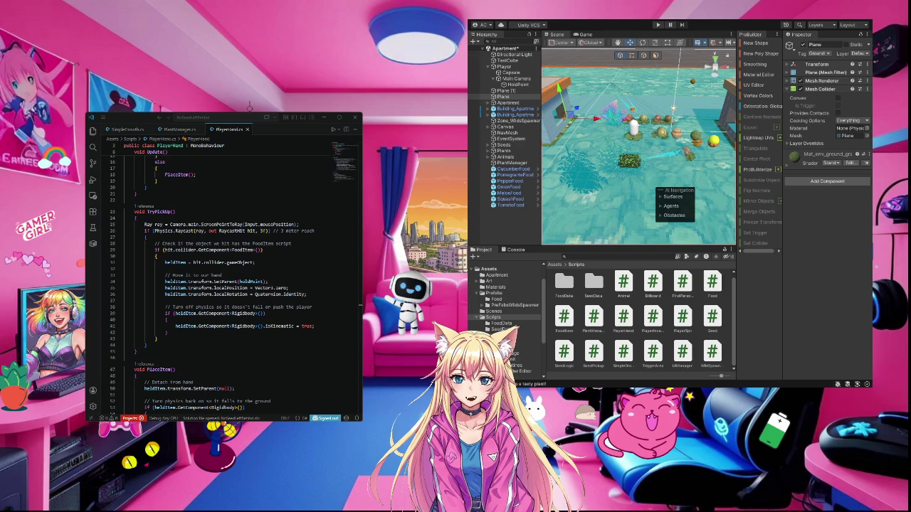
left_click(521, 85)
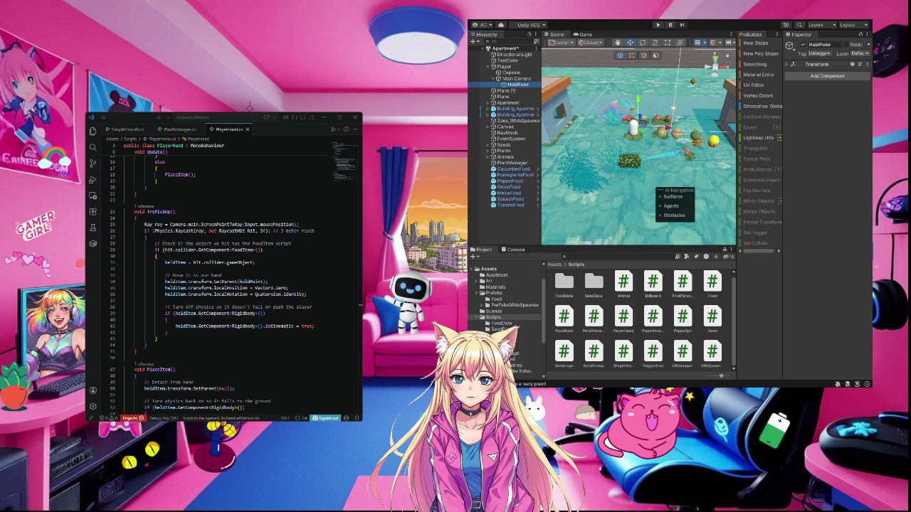
- Open Food.cs from Unity to view its foodName, visualPrefab and icon fields
double_click(712, 285)
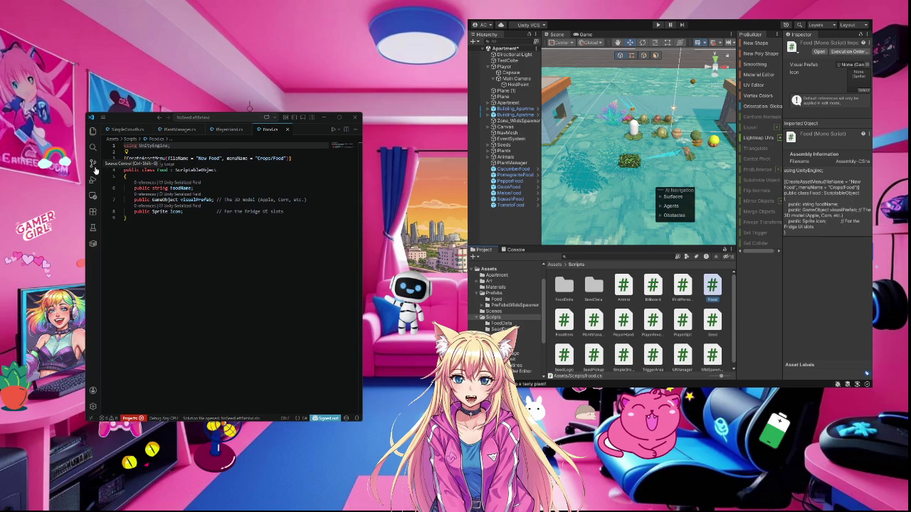
left_click(91, 133)
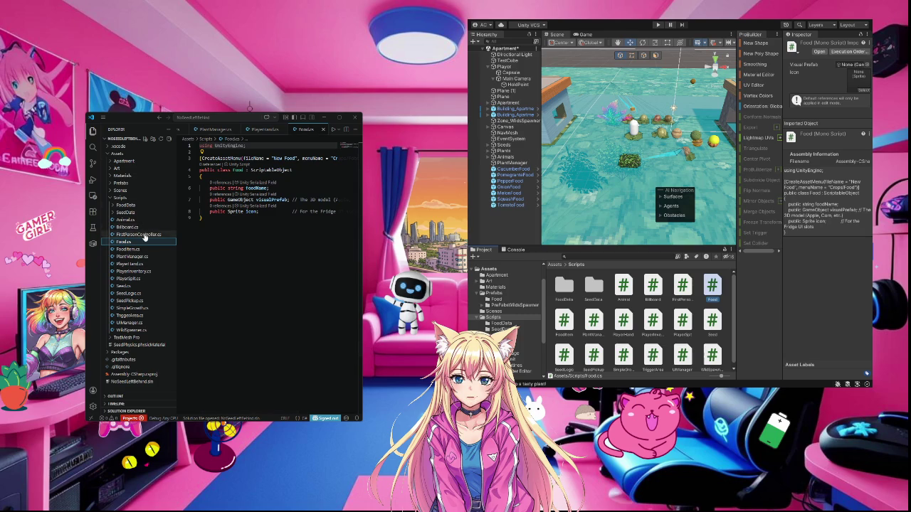
- Open PlayerInventory.cs from the Scripts folder and hide the sidebar to show its SeedBag methods
left_click(141, 271)
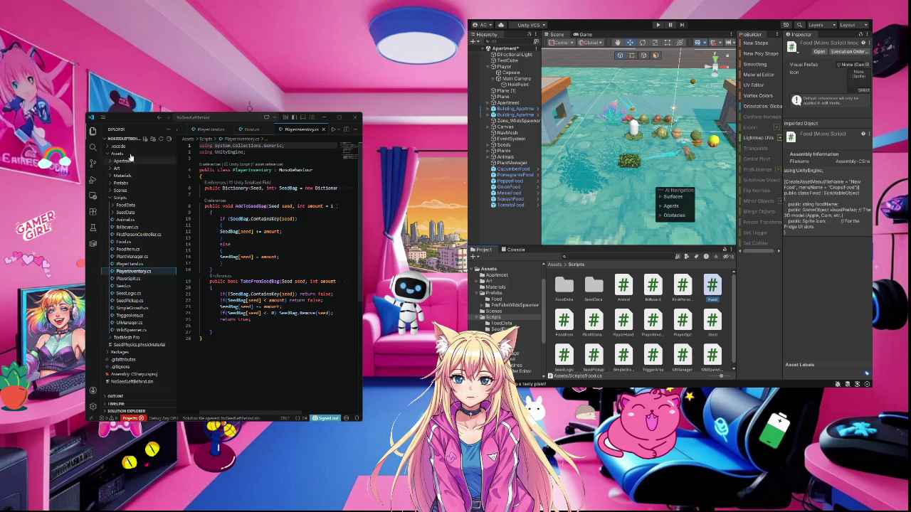
left_click(91, 132)
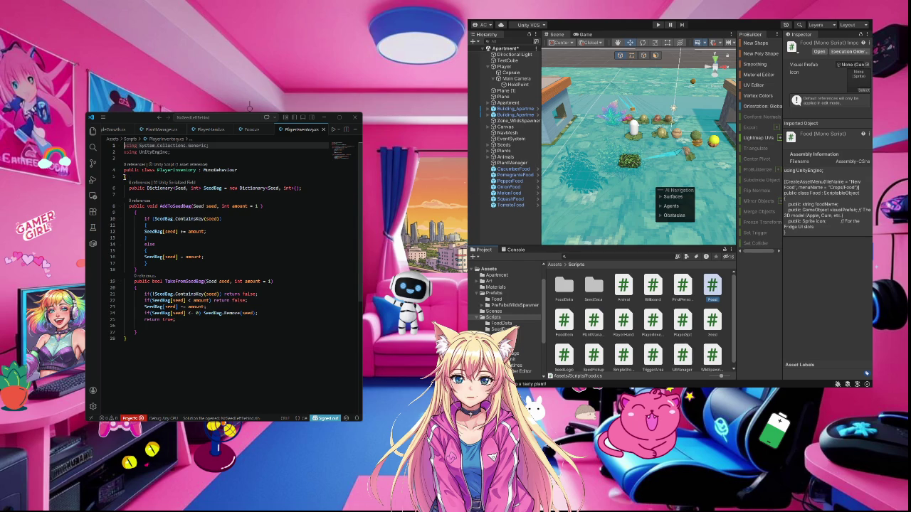
- Add blank lines at line 5 and paste the FoodBag dictionary, AddFood and UpdateHandVisual code
left_click(125, 176)
key("Return")
key("Return")
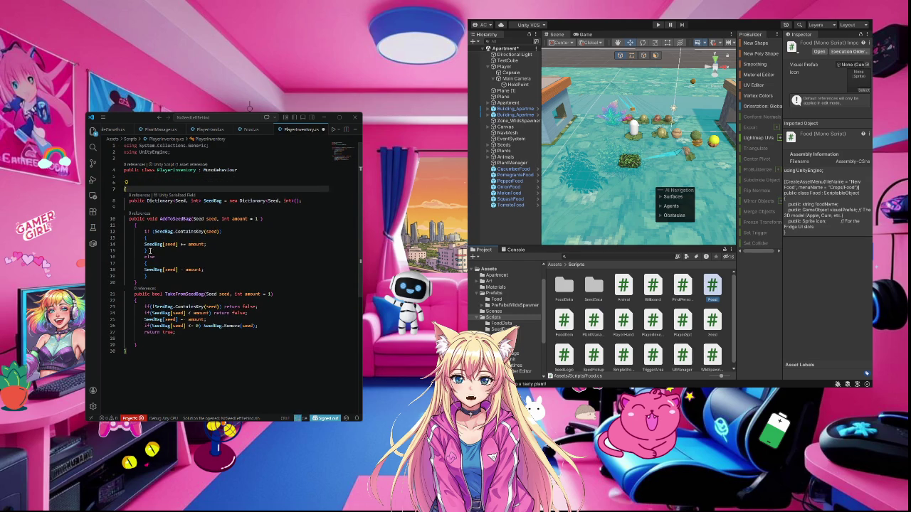
left_click(143, 177)
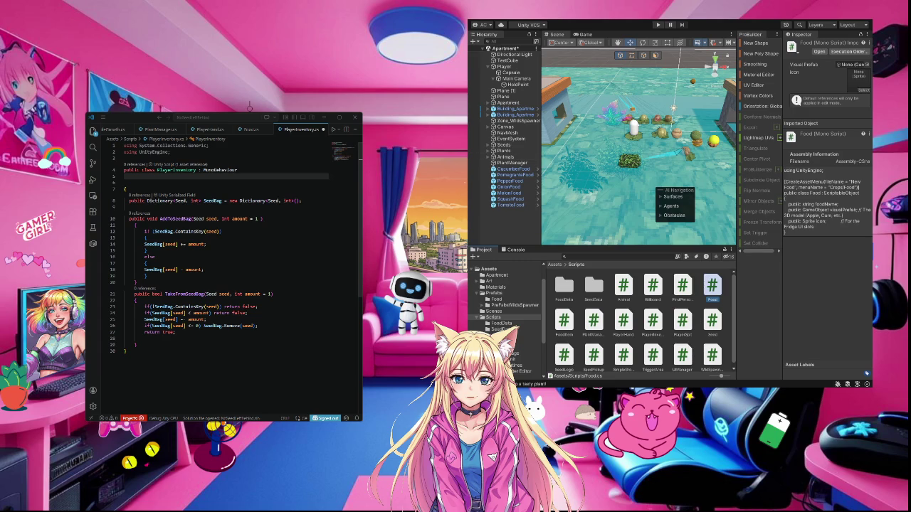
right_click(131, 179)
left_click(131, 179)
right_click(131, 179)
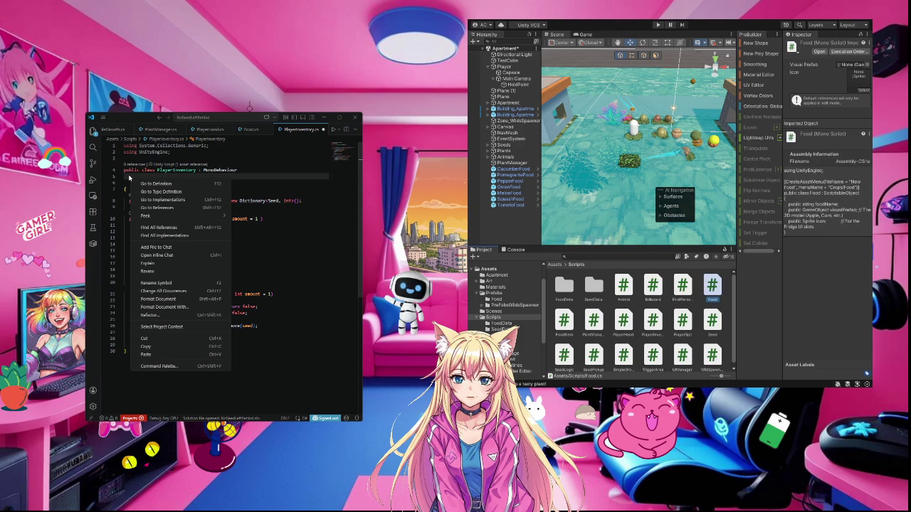
left_click(125, 175)
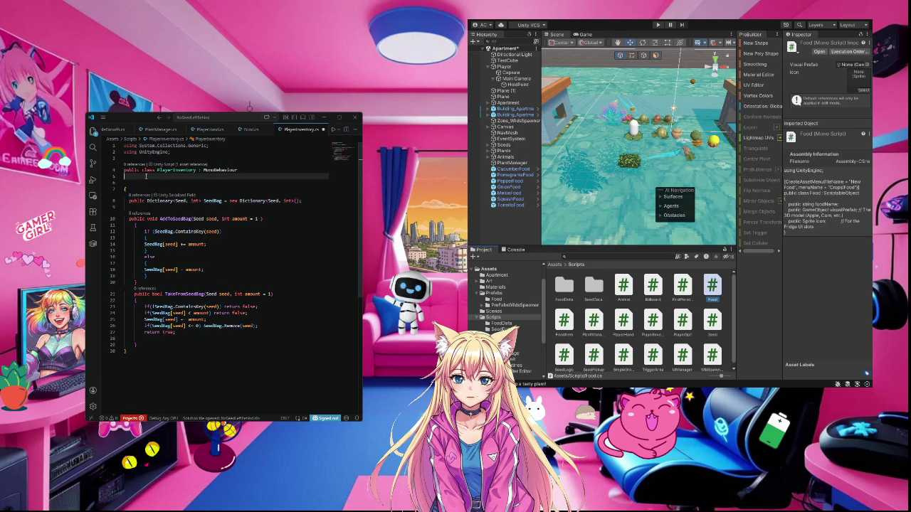
key("ctrl+v")
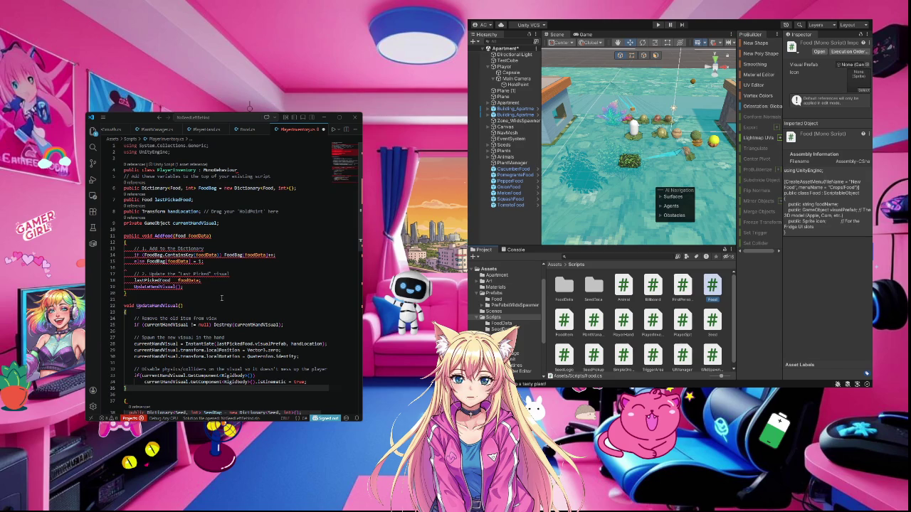
- Select the entire PlayerInventory.cs code with Ctrl+A and switch away from the editor
mouse_move(163, 255)
scroll(228, 278, "down", 7)
scroll(224, 270, "down", 4)
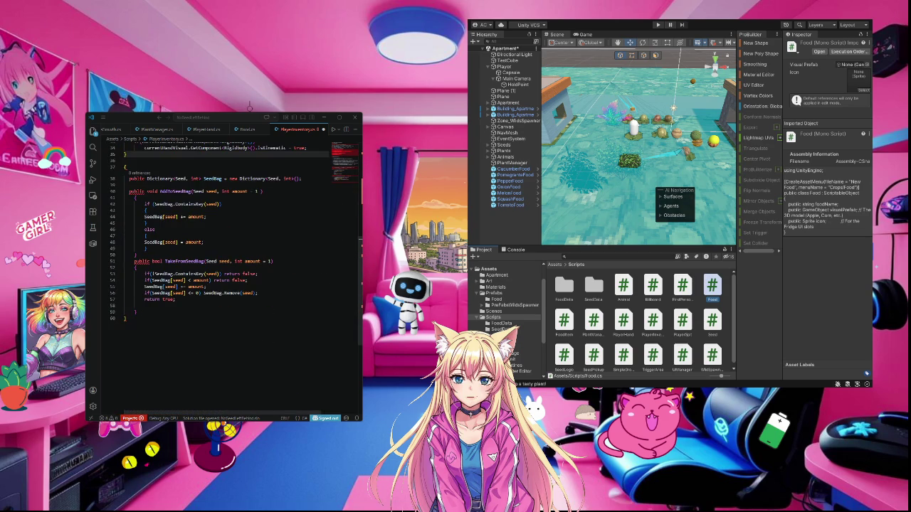
left_click(153, 317)
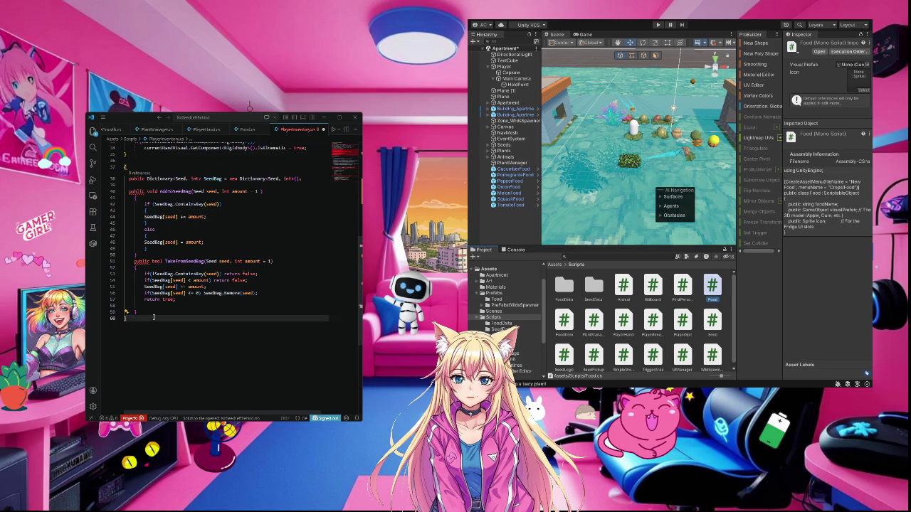
key("ctrl+a")
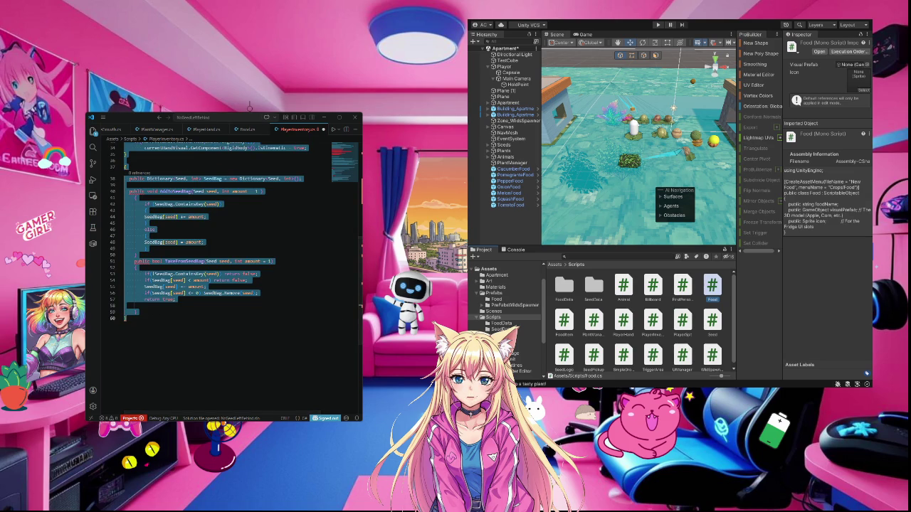
key("alt+Tab")
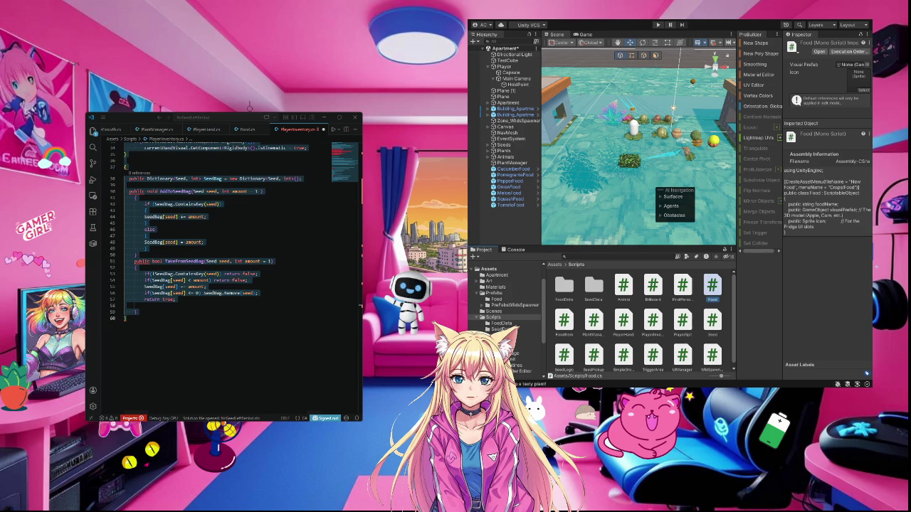
scroll(224, 278, "up", 5)
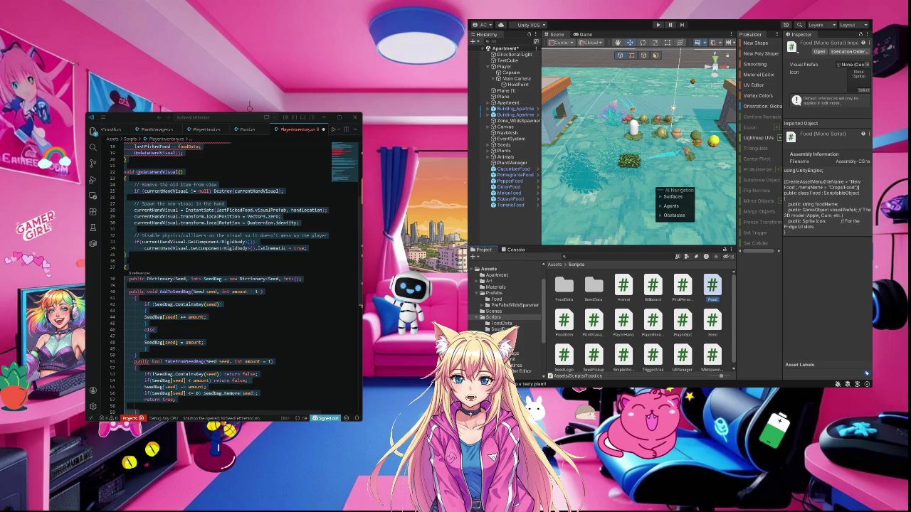
- Replace all of PlayerInventory.cs with the new version that disables hand-visual colliders, and save it
scroll(224, 277, "up", 6)
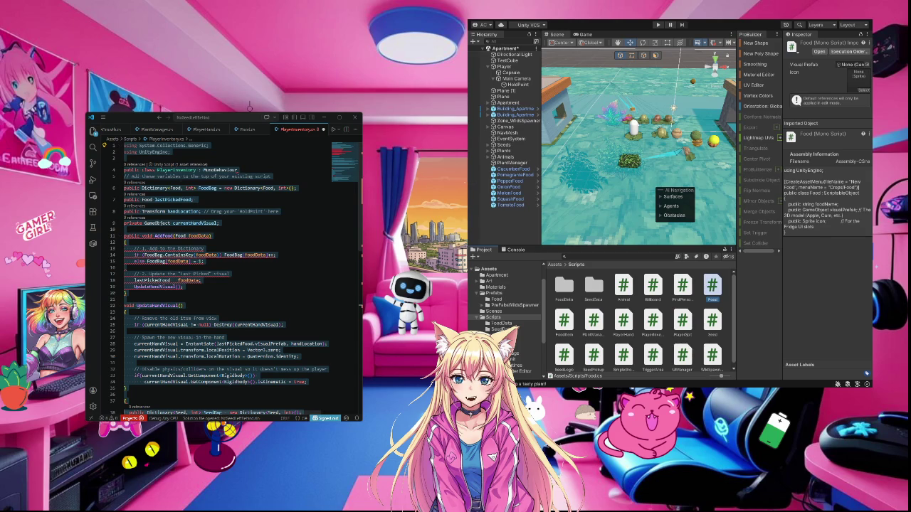
right_click(169, 189)
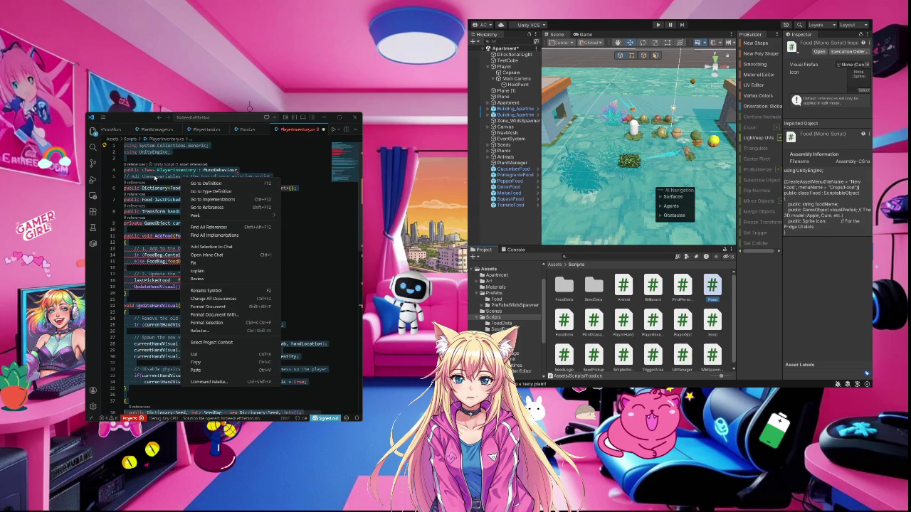
left_click(156, 177)
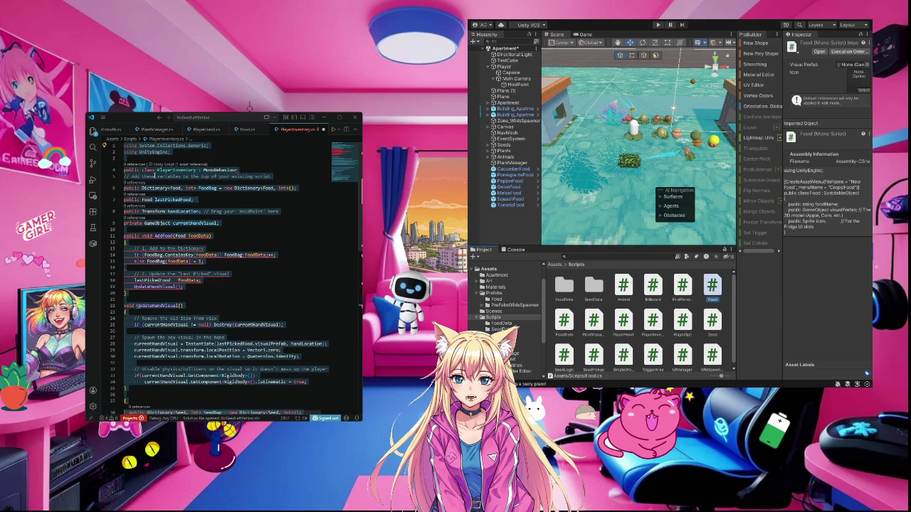
scroll(224, 289, "down", 8)
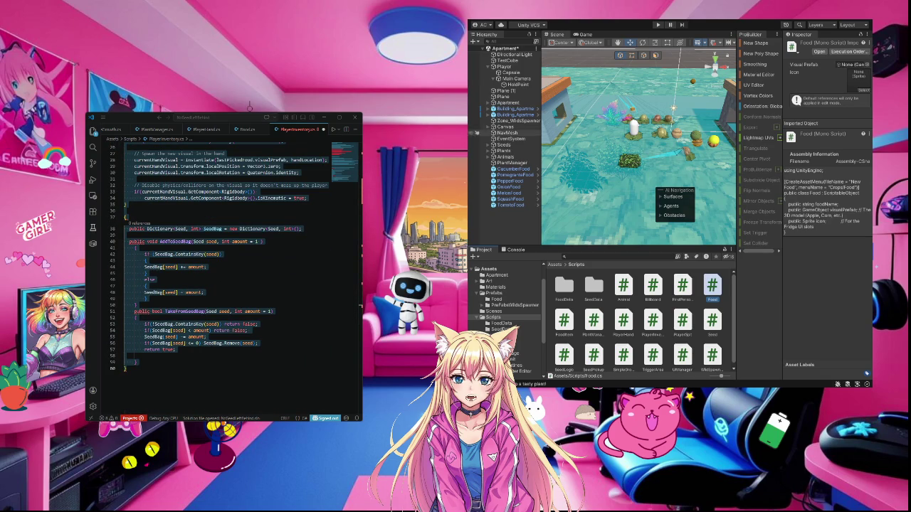
key("ctrl+a")
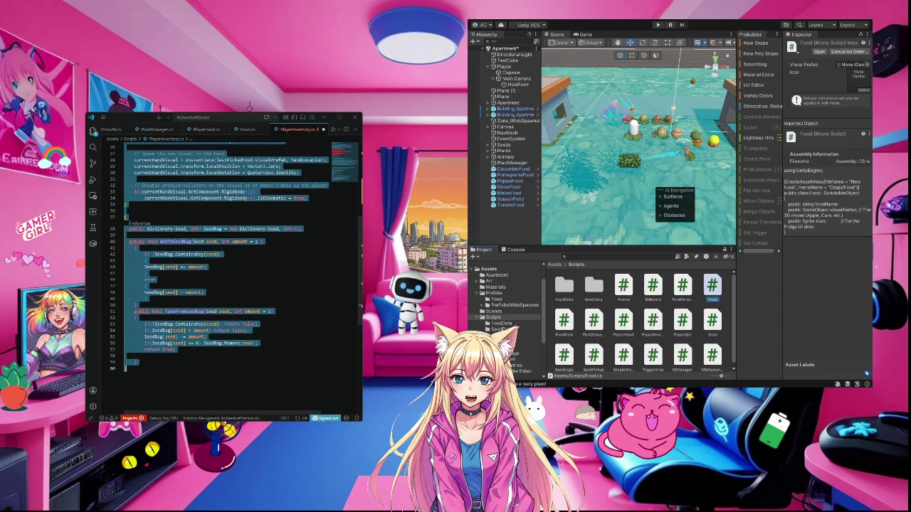
key("ctrl+v")
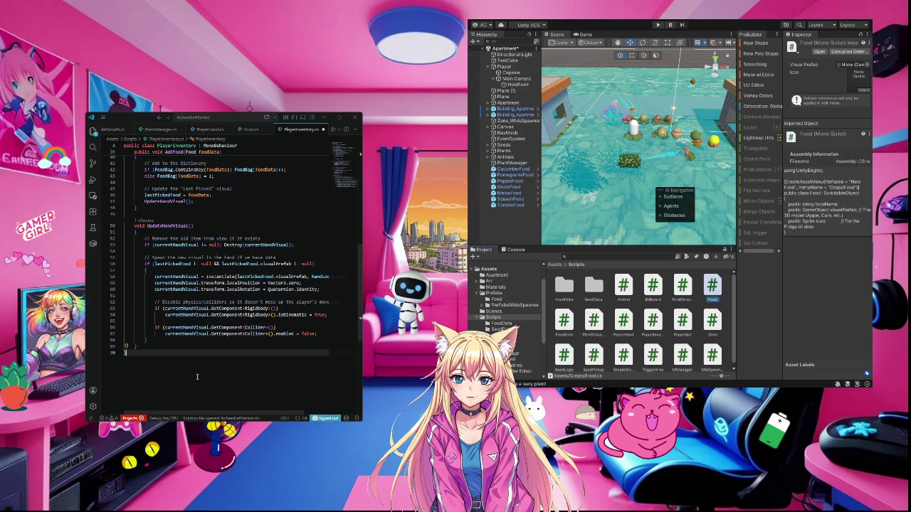
key("ctrl+s")
key("alt+Tab")
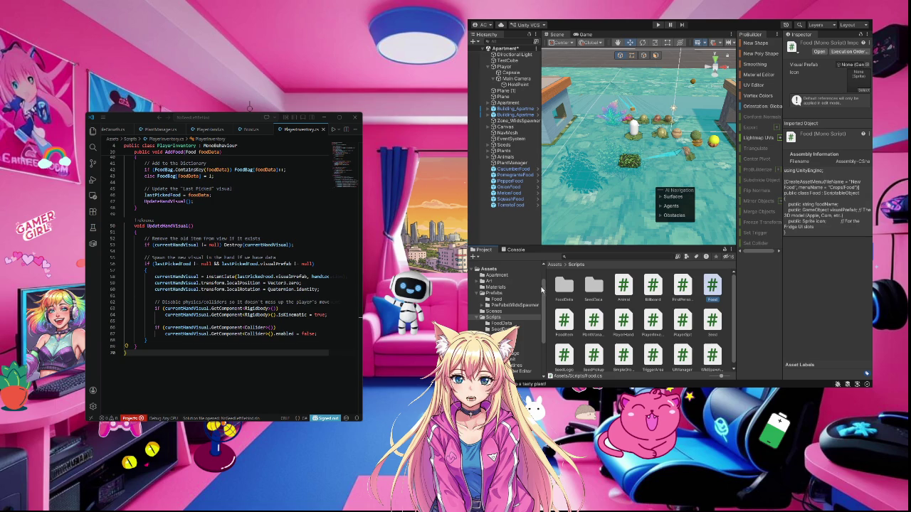
- Inspect the PlayerInventory script asset's defaults, trying to drag HoldPoint into its Hand Location
scroll(725, 335, "down", 1)
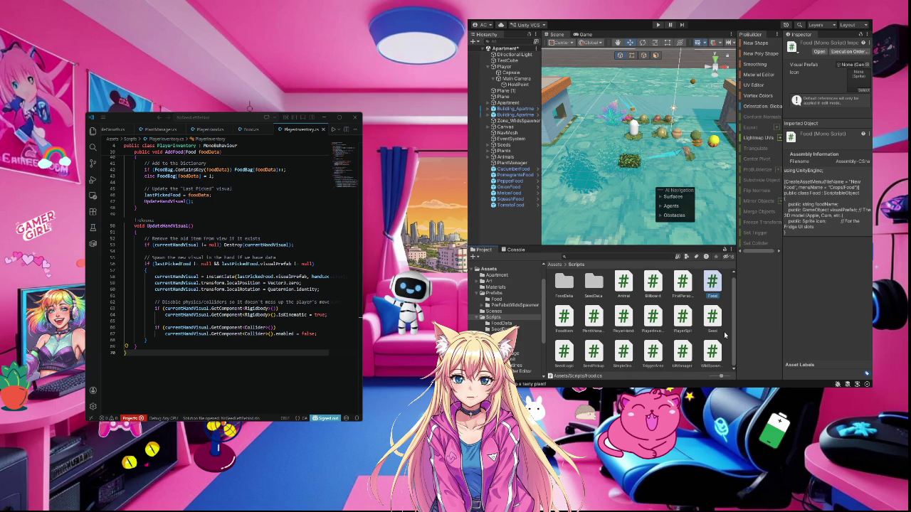
left_click(646, 318)
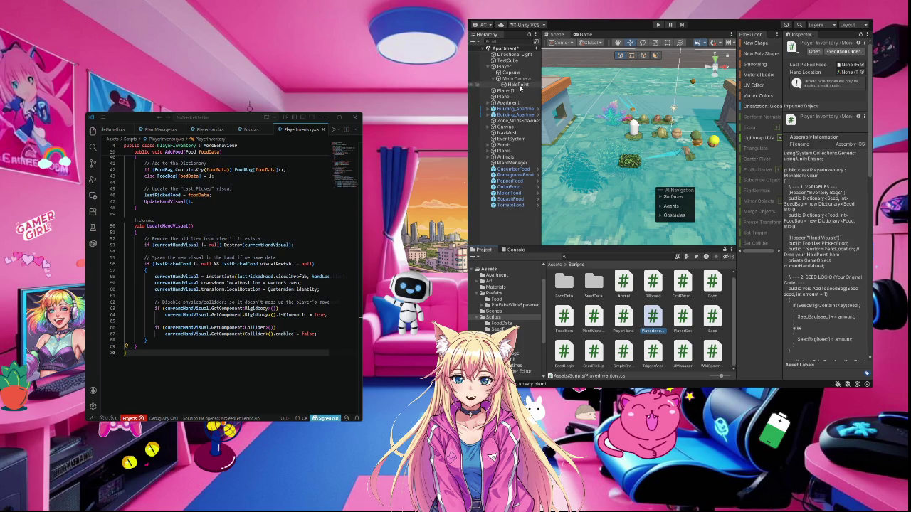
mouse_move(834, 96)
left_mouse_down()
mouse_move(850, 73)
mouse_move(537, 76)
mouse_move(505, 86)
left_mouse_up()
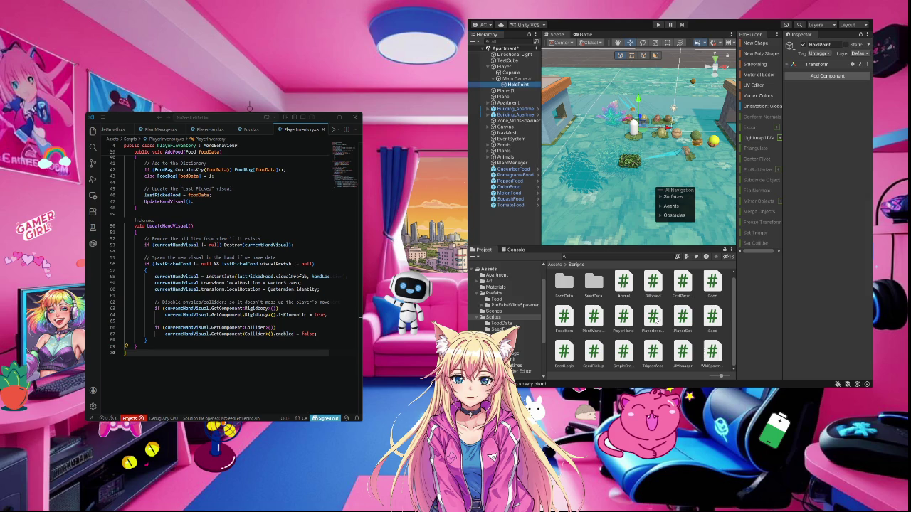
left_click(655, 320)
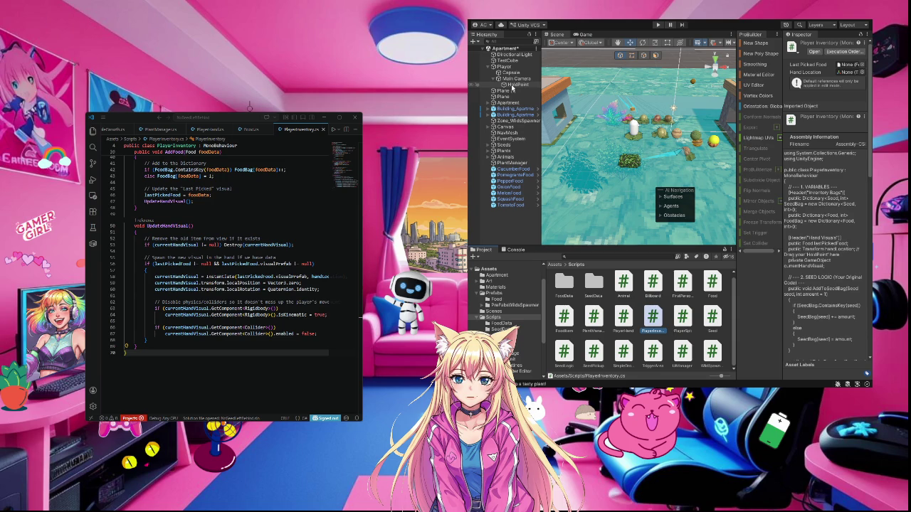
- Select the Player object and unlock the Inspector to show its Player Inventory component
left_click(517, 85)
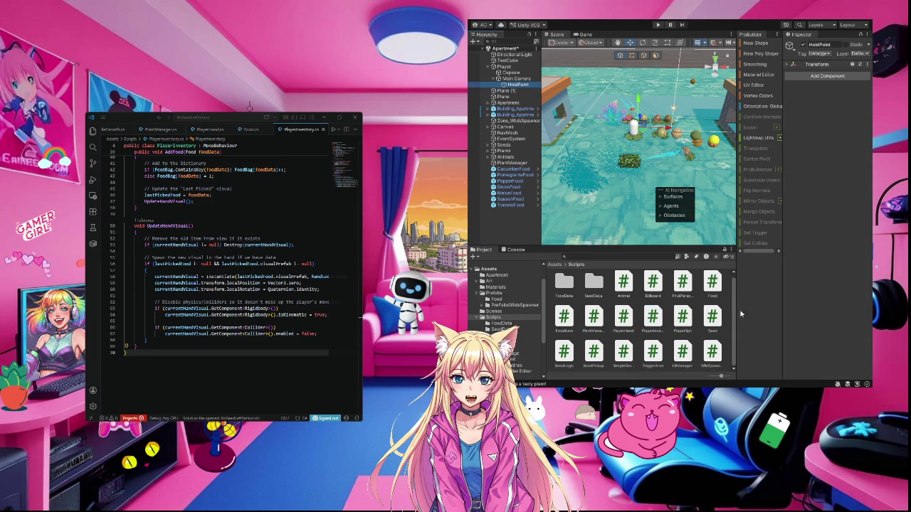
left_click(653, 320)
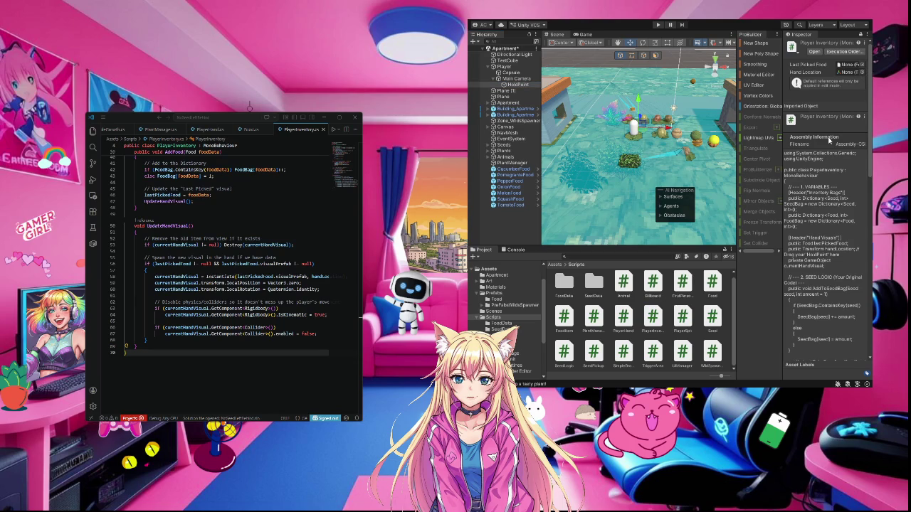
left_click(863, 70)
left_click(514, 67)
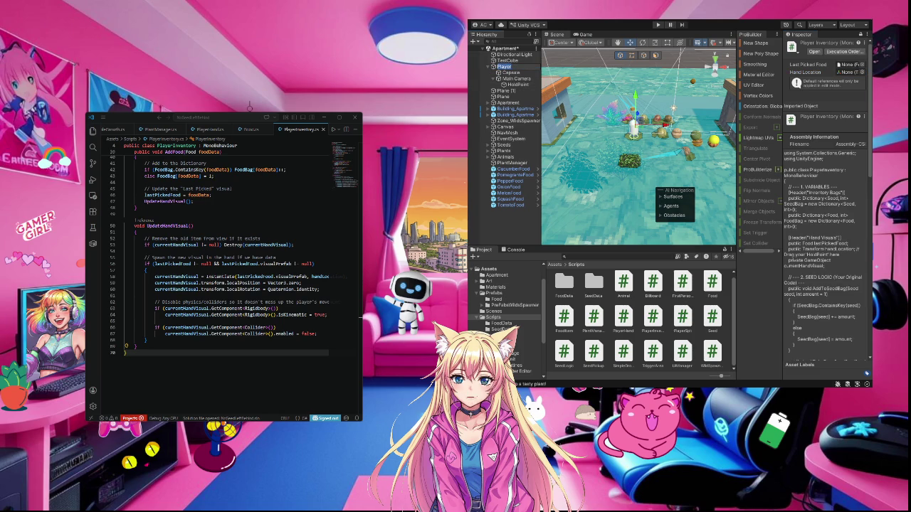
left_click(860, 34)
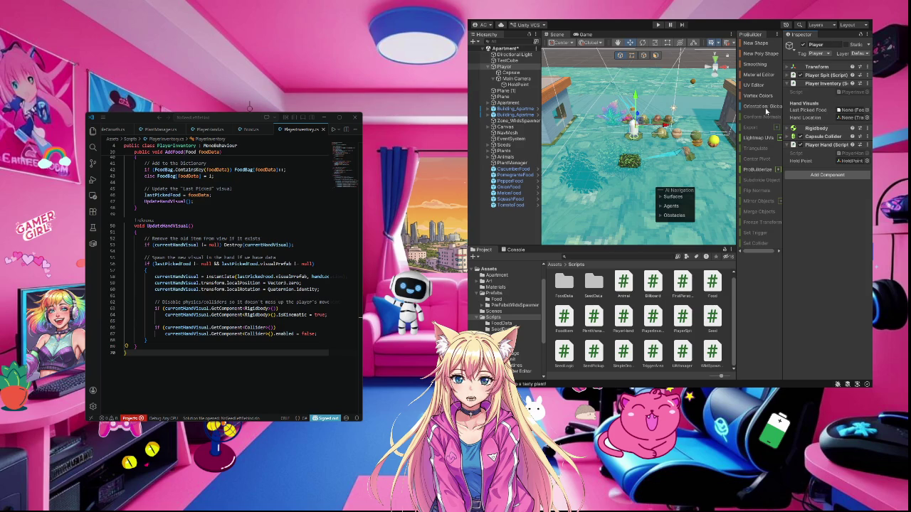
- Drag HoldPoint from the Hierarchy into Player Inventory's Hand Location field, then deselect the Player
left_click_drag(520, 87, 846, 120)
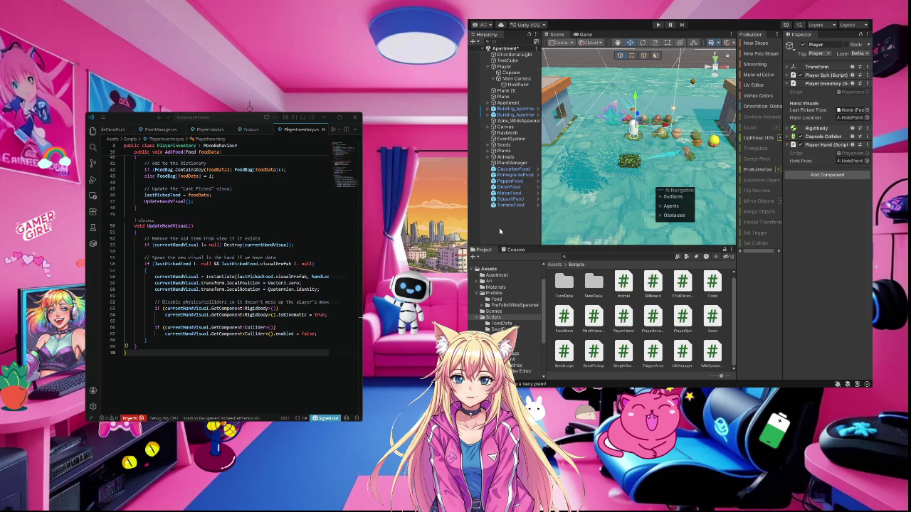
left_click(499, 229)
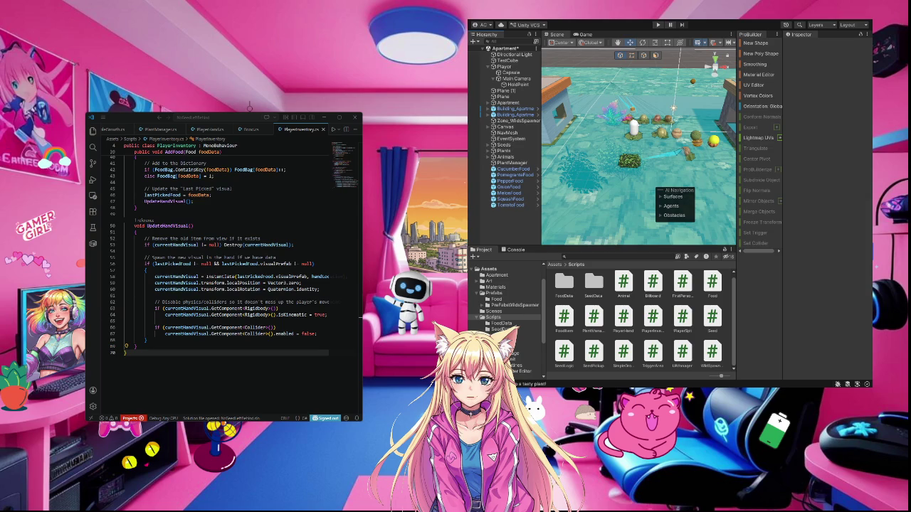
- Open the CucumberFood prefab from Prefabs/Food, then exit back to the Apartment scene
left_click(496, 299)
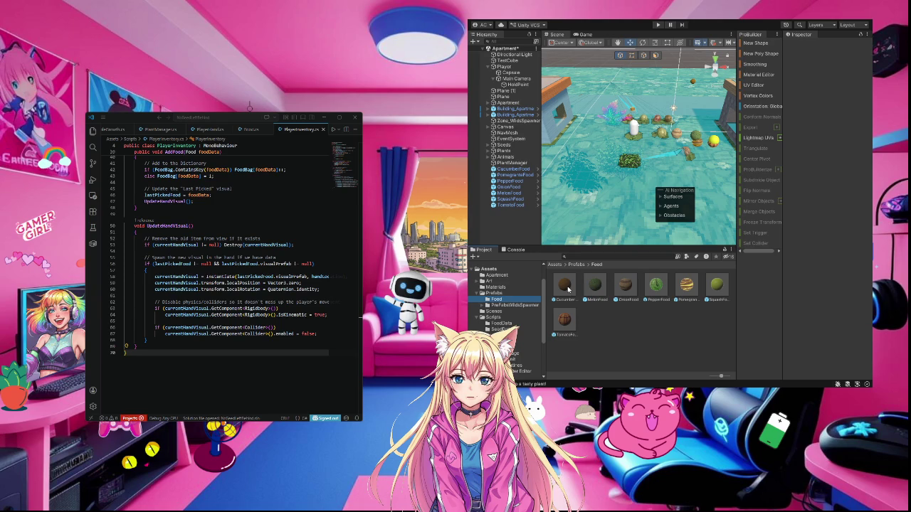
double_click(567, 287)
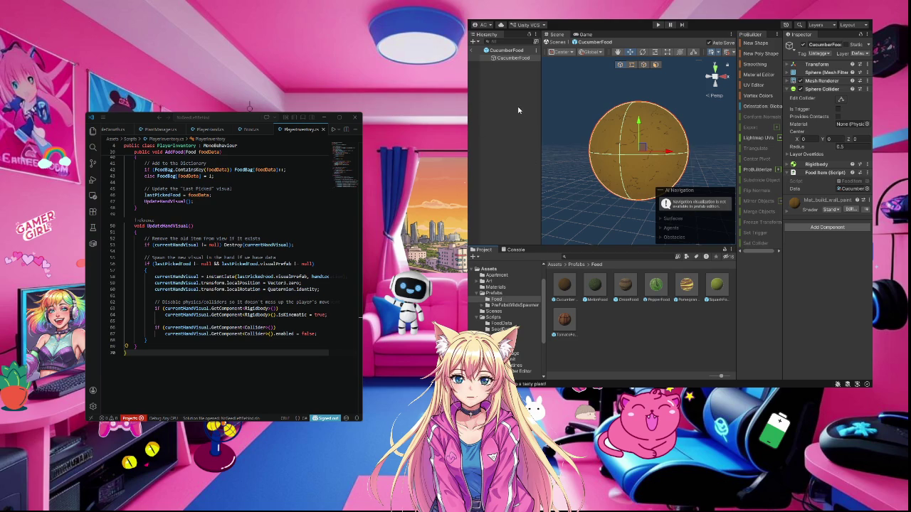
left_click(473, 50)
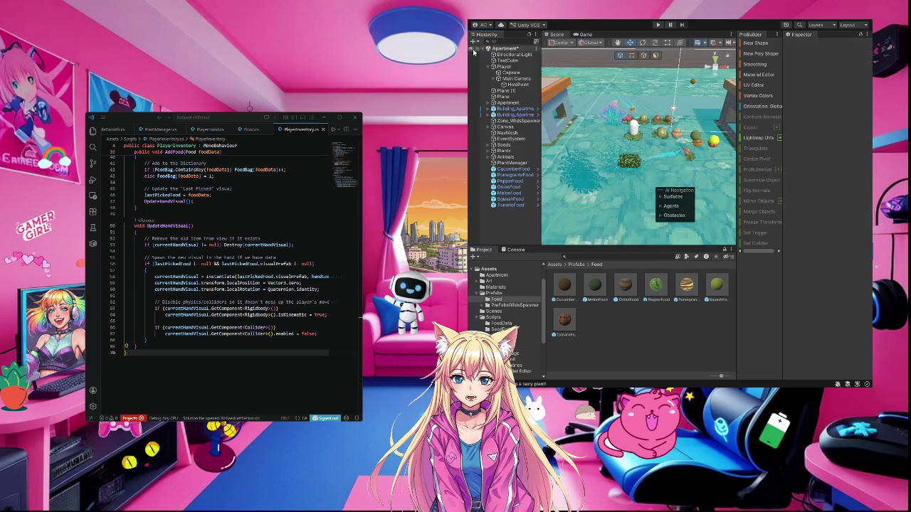
- Check HoldPoint's Transform values, then select Player to confirm its Hand Location is HoldPoint
left_click(517, 85)
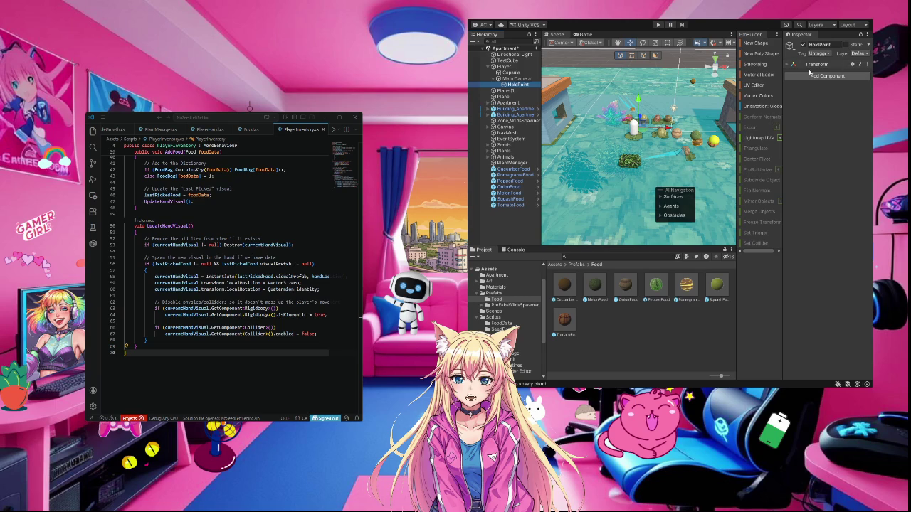
left_click(817, 64)
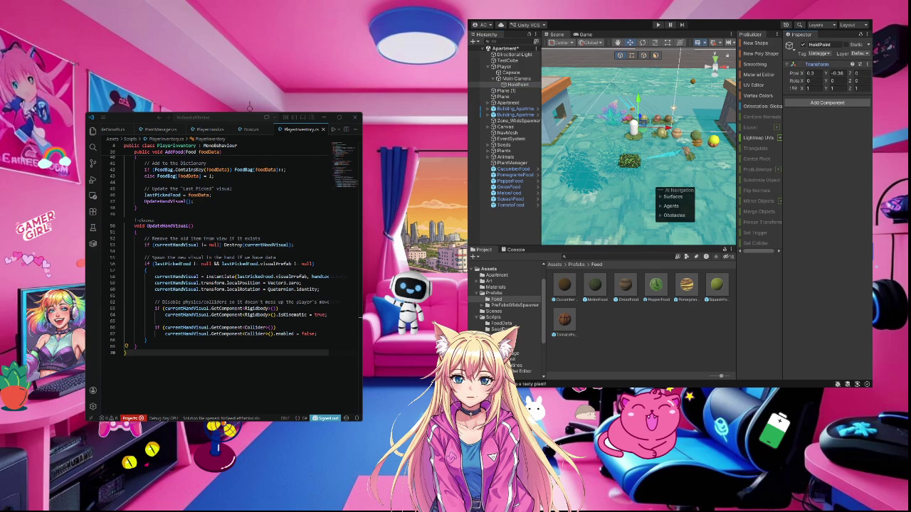
left_click(505, 66)
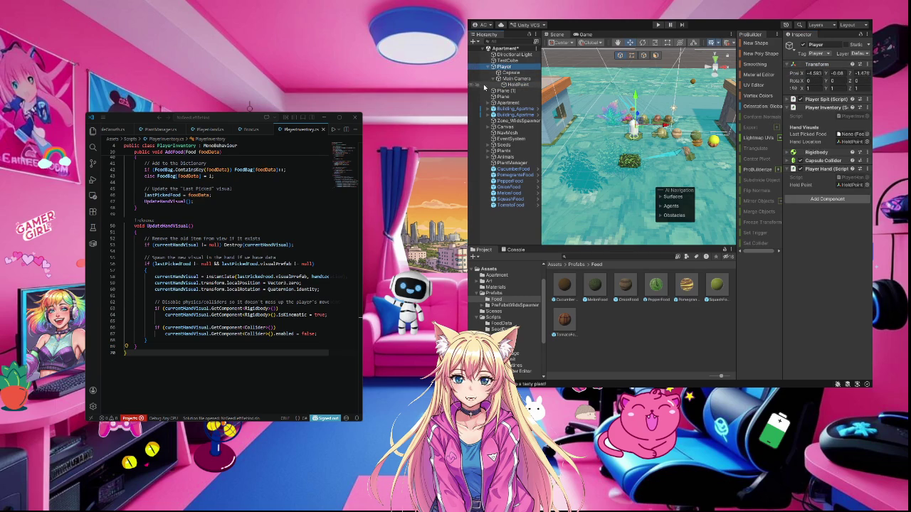